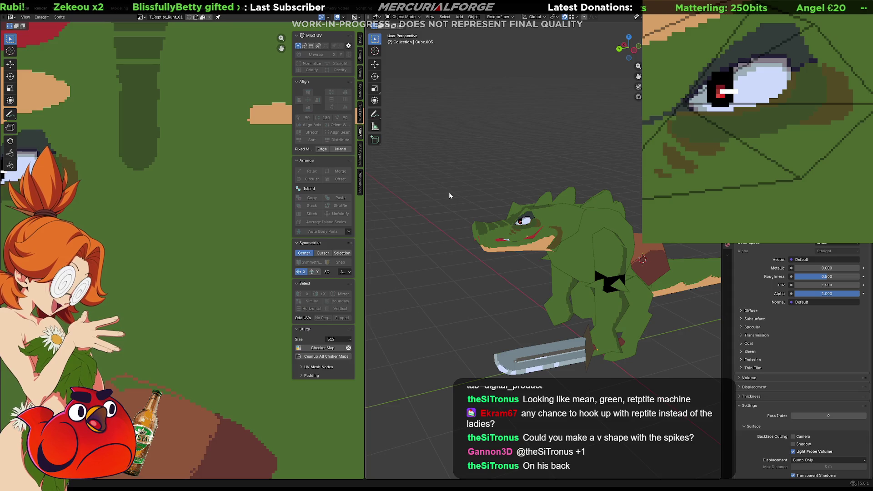
Orbit to a side view of the reptile and play back its animation
middle_drag(549, 234, 523, 209)
key(space)
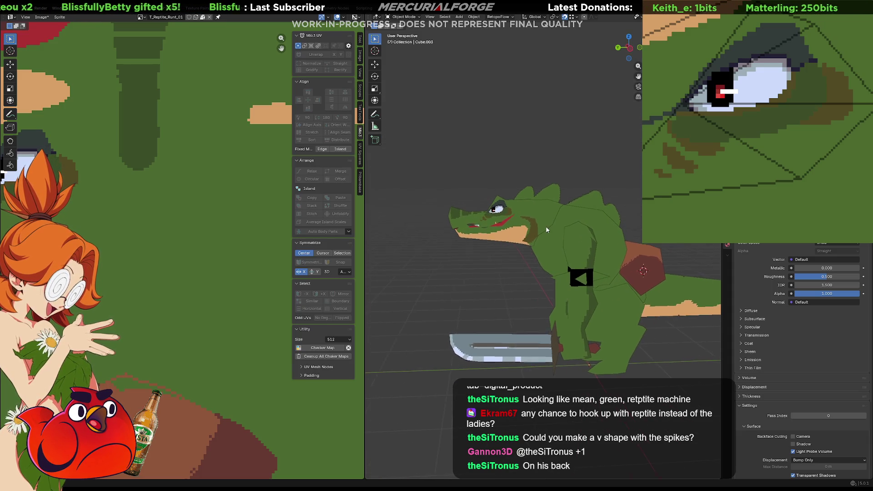
scroll(523, 227, up, 2)
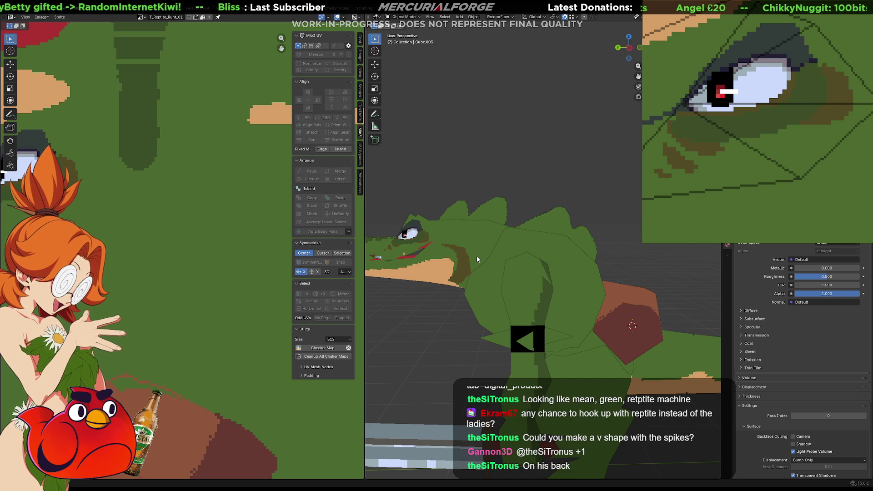
Select a back spike and toggle Edit Mode on and off
click(509, 211)
mouse_move(517, 203)
middle_down()
mouse_move(534, 233)
mouse_move(563, 246)
middle_up()
click(563, 248)
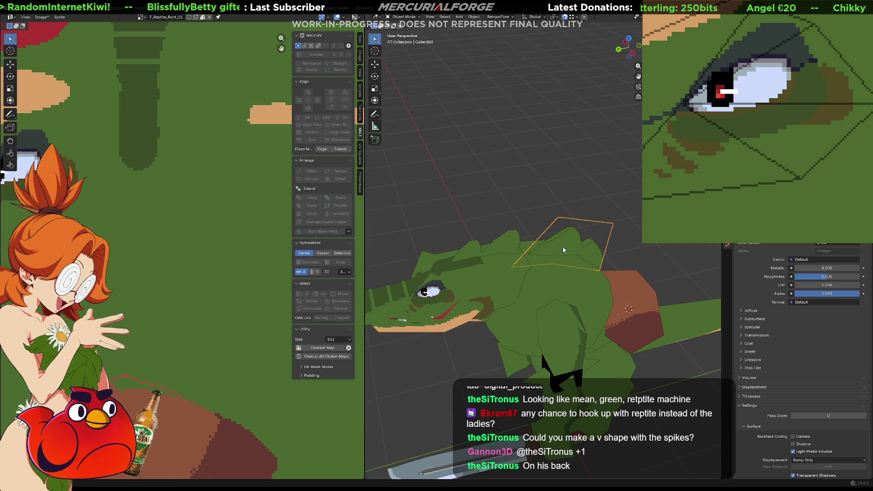
key(Tab)
key(Tab)
key(Tab)
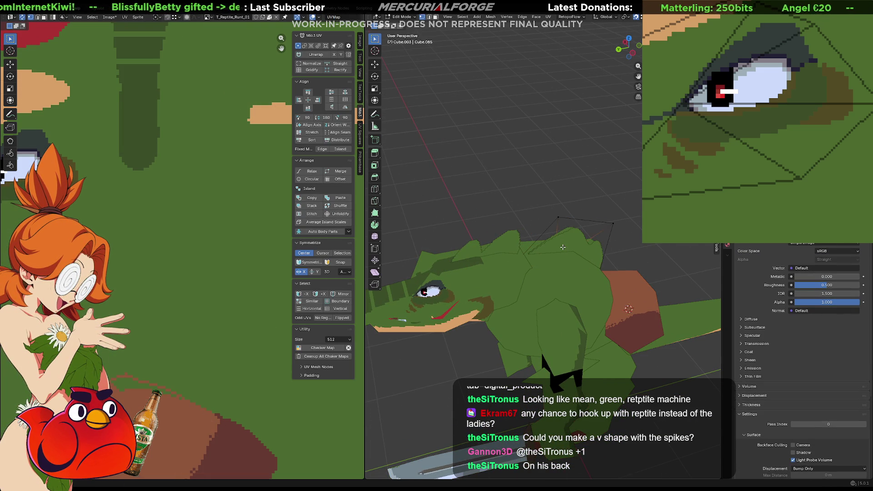
key(Tab)
key(Tab)
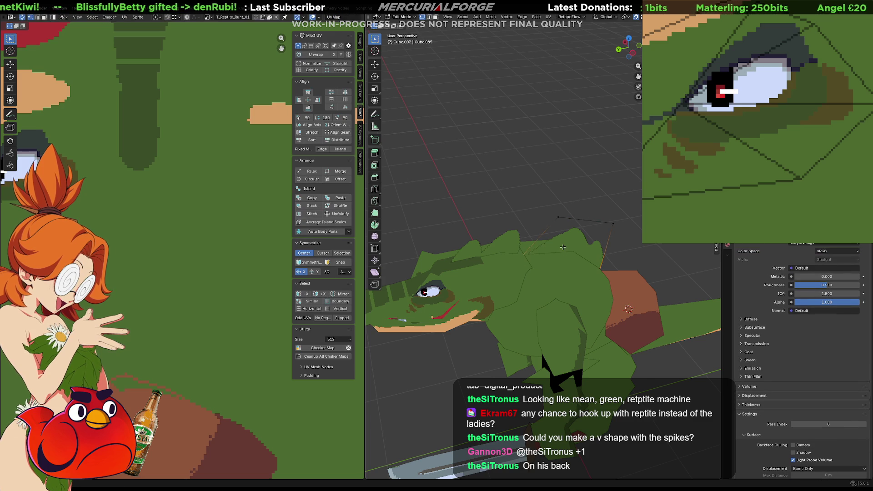
key(Tab)
Save the file as Grunt1.blend, then orbit to the reptile's back and tail
key(ctrl+s)
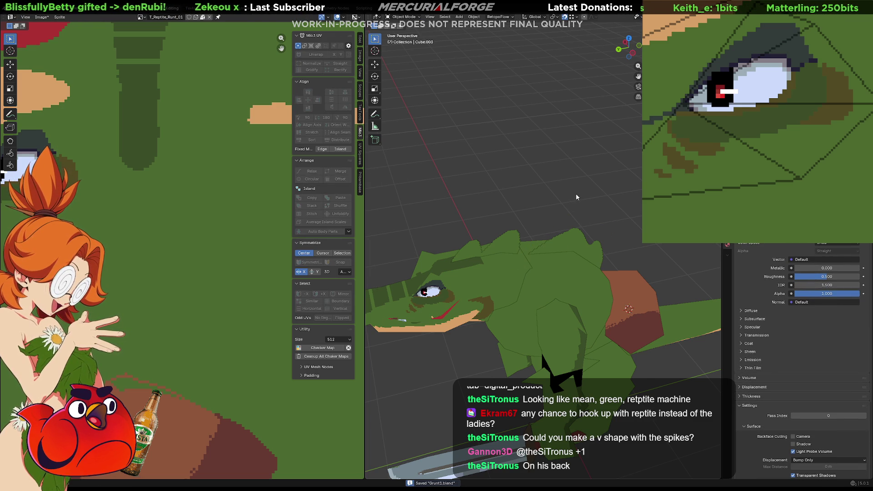
mouse_move(547, 334)
middle_down()
mouse_move(541, 293)
mouse_move(411, 310)
mouse_move(675, 312)
mouse_move(489, 316)
mouse_move(498, 305)
mouse_move(588, 302)
mouse_move(681, 308)
mouse_move(556, 302)
mouse_move(591, 303)
middle_up()
key(shift+s)
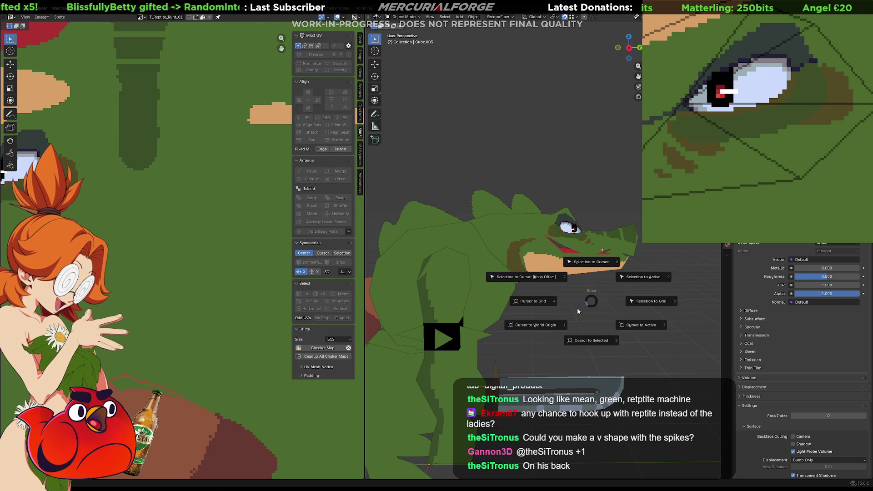
Snap the 3D cursor to the world origin and add a plane mesh there
click(547, 327)
key(shift+a)
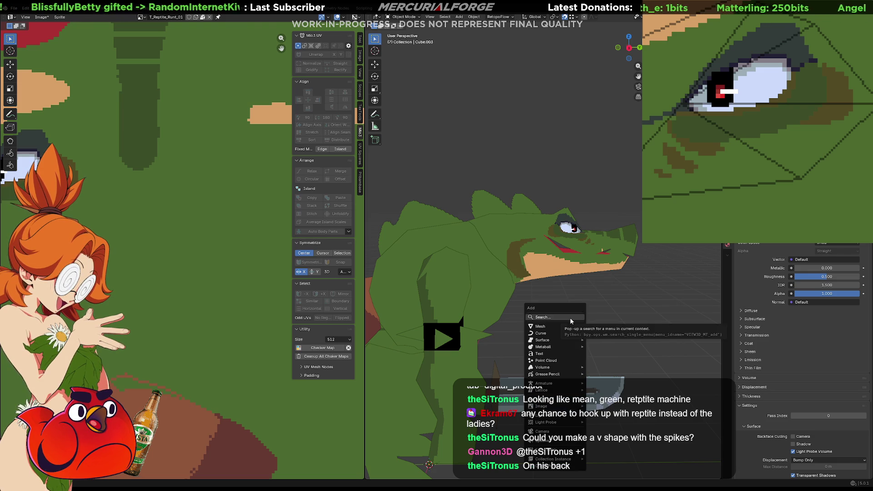
mouse_move(556, 327)
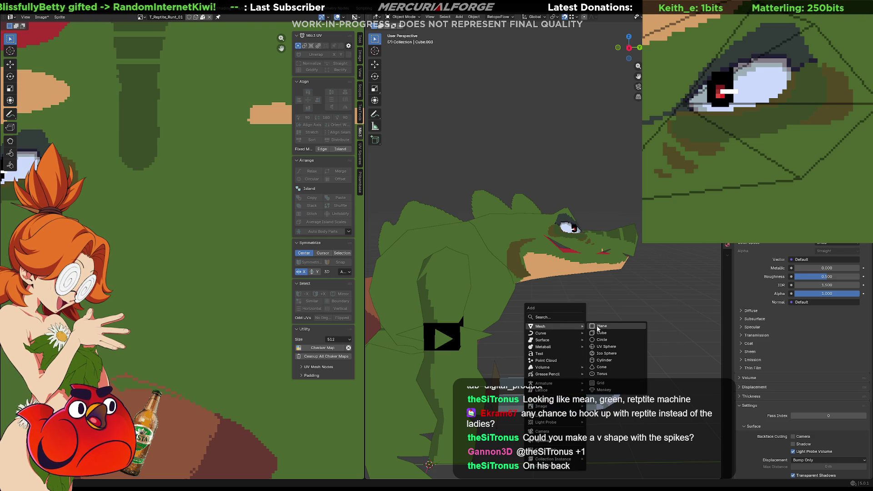
click(595, 332)
scroll(528, 287, down, 5)
Move the plane along Z from the reptile's feet up above its back
key(g)
key(z)
click(552, 272)
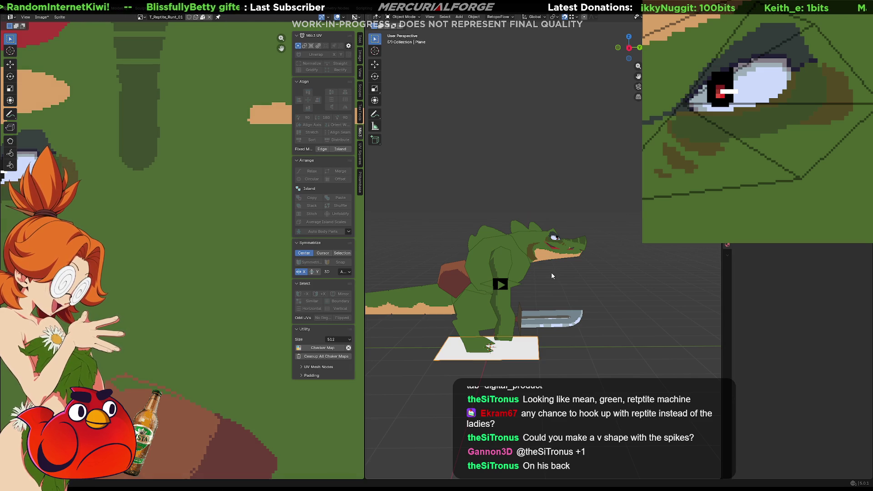
key(g)
key(z)
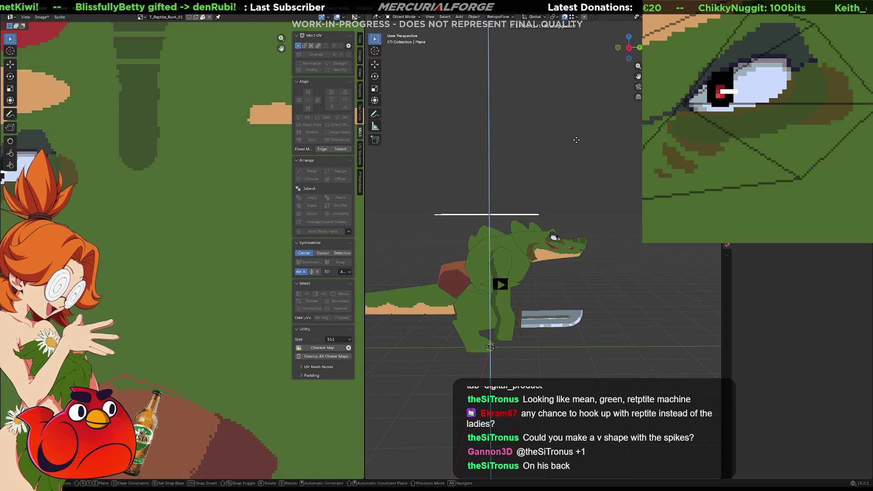
click(577, 139)
scroll(533, 187, up, 3)
scroll(541, 193, down, 2)
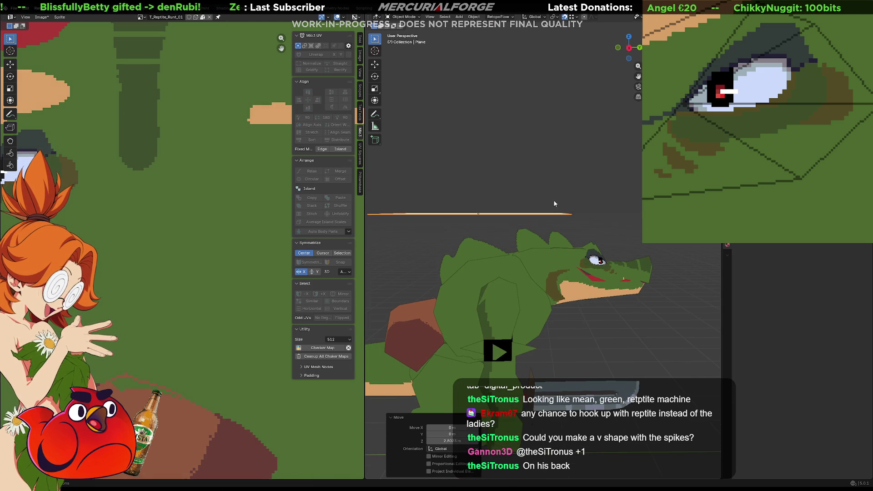
key(a)
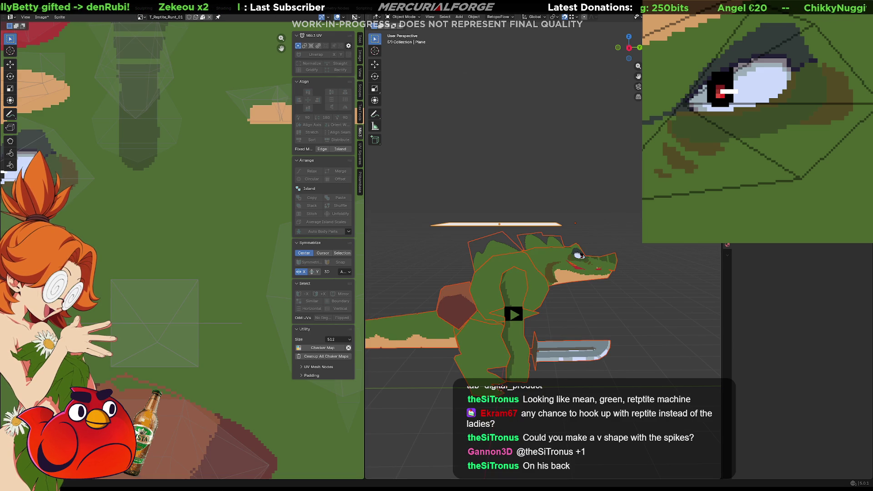
click(659, 17)
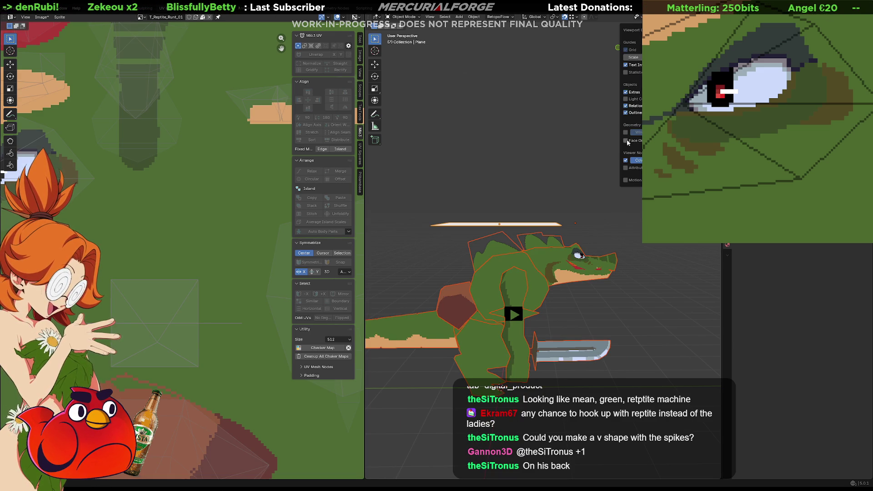
Tick Statistics in the Viewport Overlays and orbit around the reptile and plane
click(626, 73)
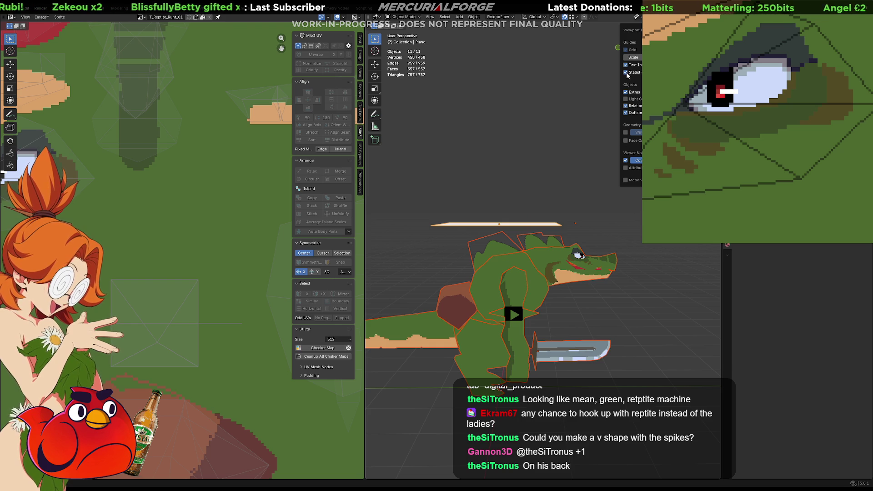
middle_drag(583, 165, 560, 169)
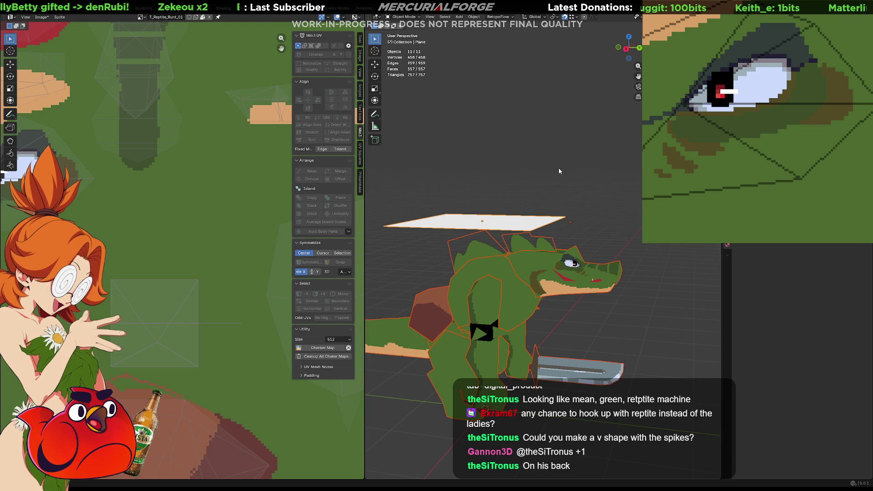
In Edit Mode, poke the plane's face into four triangles around a centre vertex
click(495, 226)
key(Tab)
click(485, 227)
right_click(485, 226)
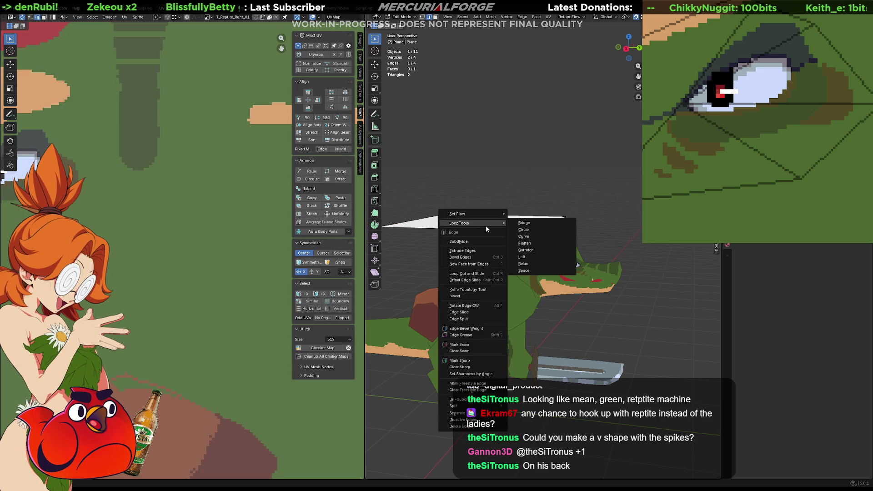
key(3)
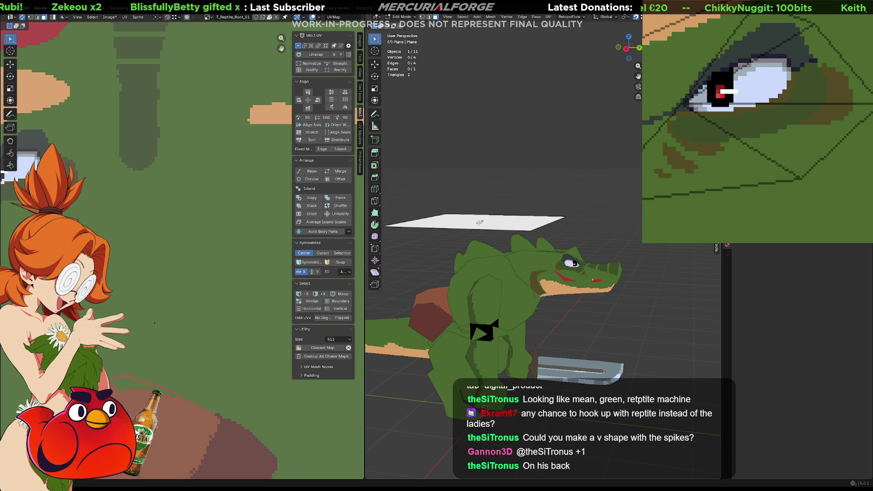
click(479, 223)
right_click(478, 223)
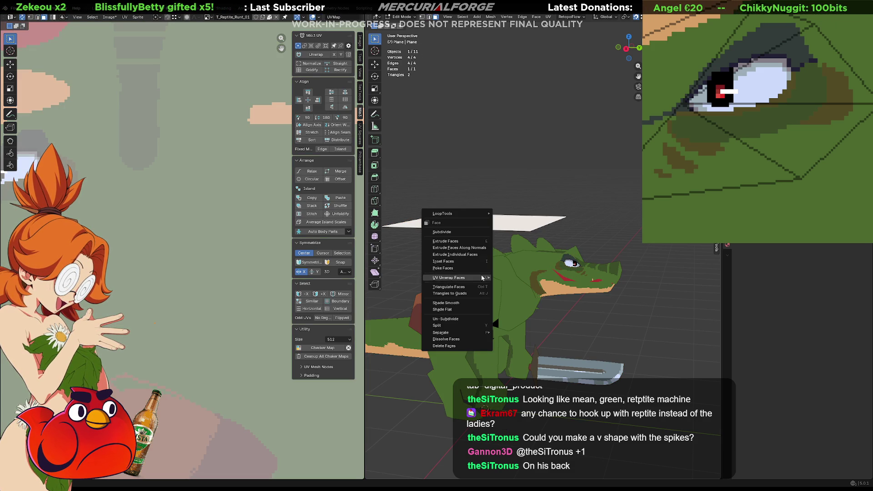
mouse_move(476, 332)
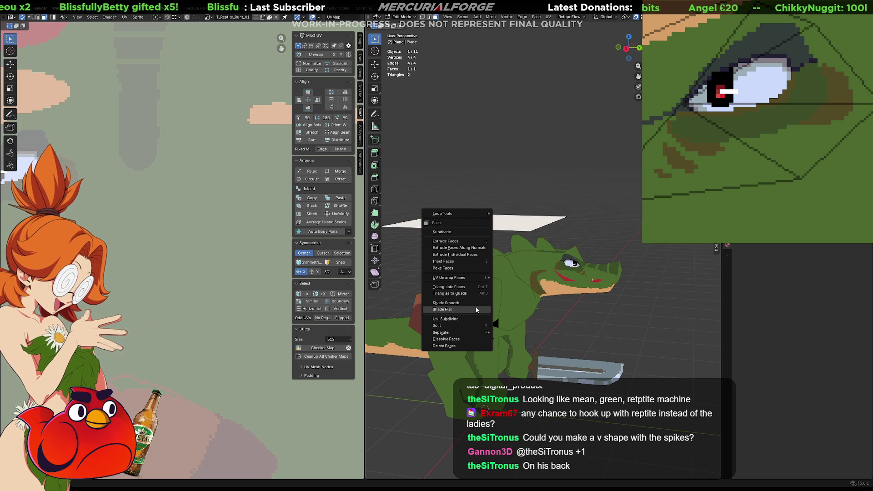
click(473, 268)
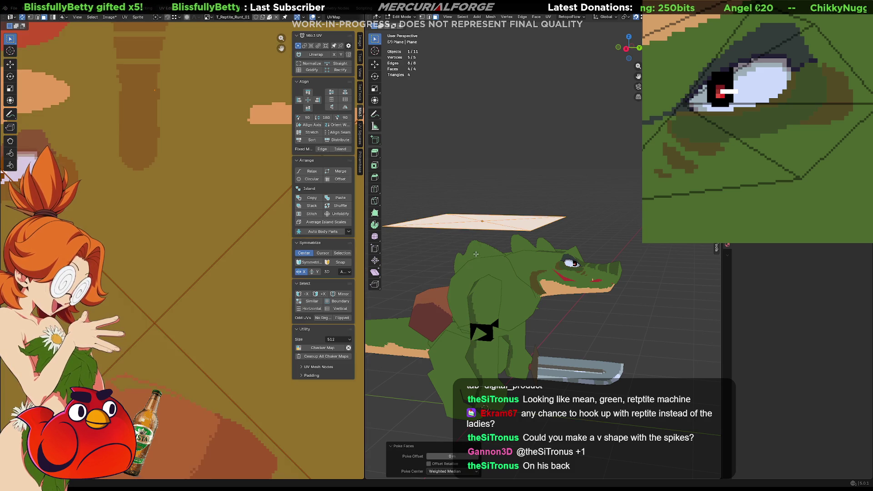
Raise the centre vertex along Z into a pyramid point
key(1)
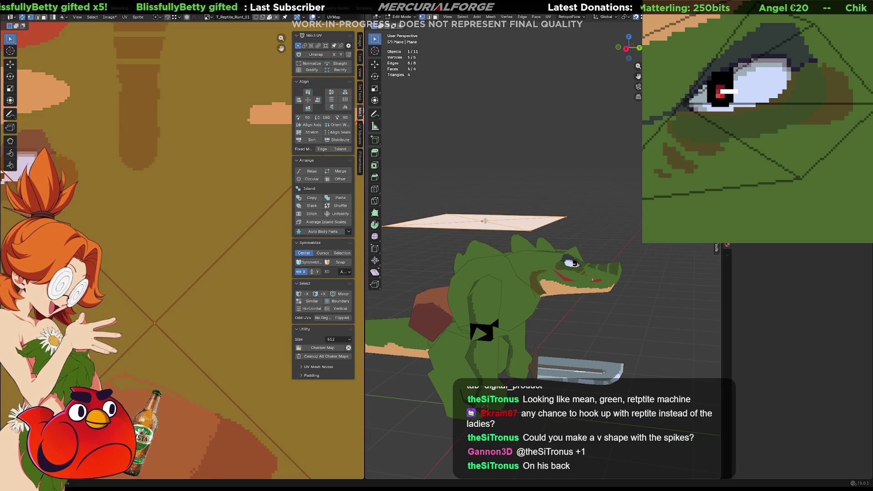
click(485, 221)
key(g)
key(z)
click(484, 173)
middle_drag(484, 172, 553, 176)
Select the whole pyramid and scale it along X into a thin triangle
key(x)
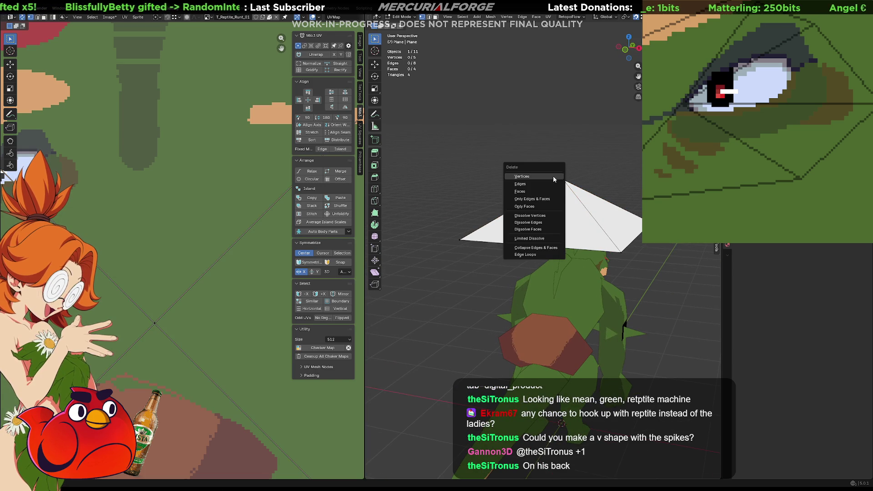
key(Escape)
key(a)
key(s)
key(x)
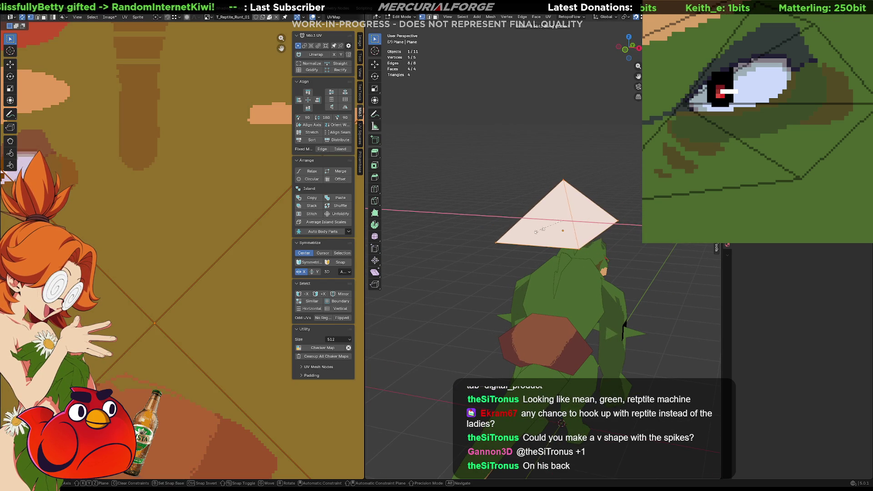
click(563, 226)
middle_drag(563, 226, 550, 211)
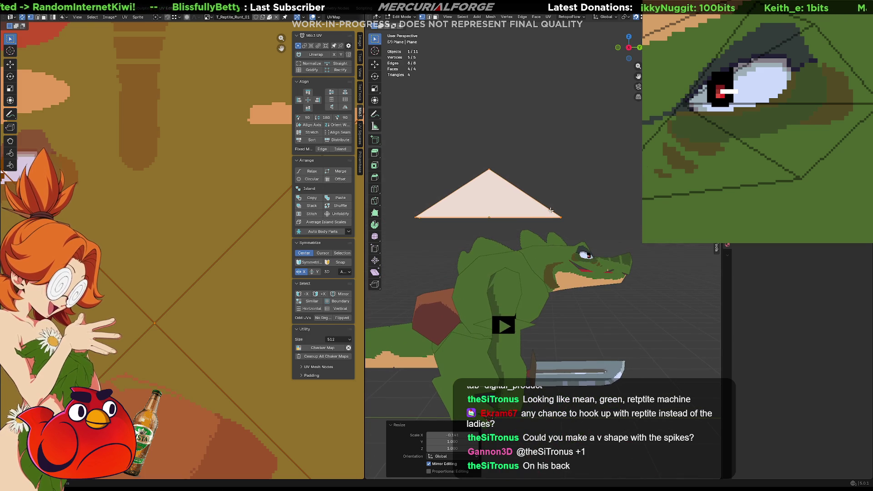
Bevel the spike's top vertex into a rounded tip
click(494, 170)
key(ctrl+shift+b)
scroll(531, 178, up, 3)
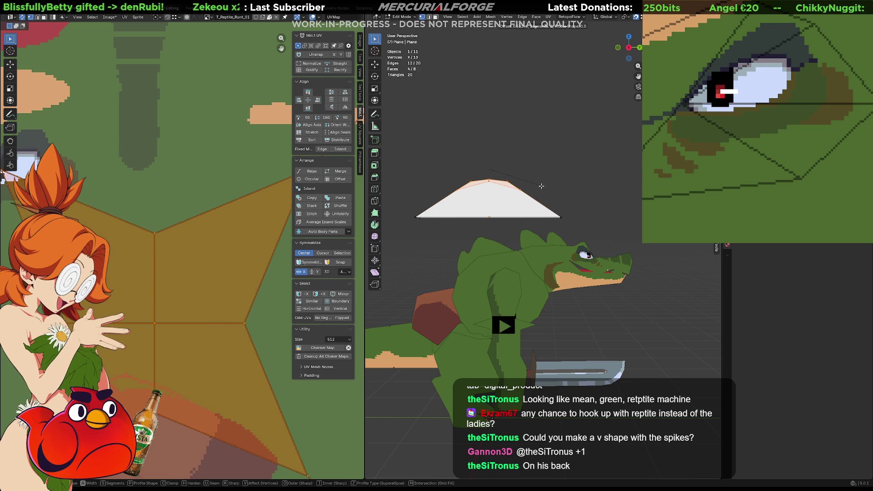
Commit the tip bevel, then try a Z stretch and undo it
click(542, 187)
key(s)
key(z)
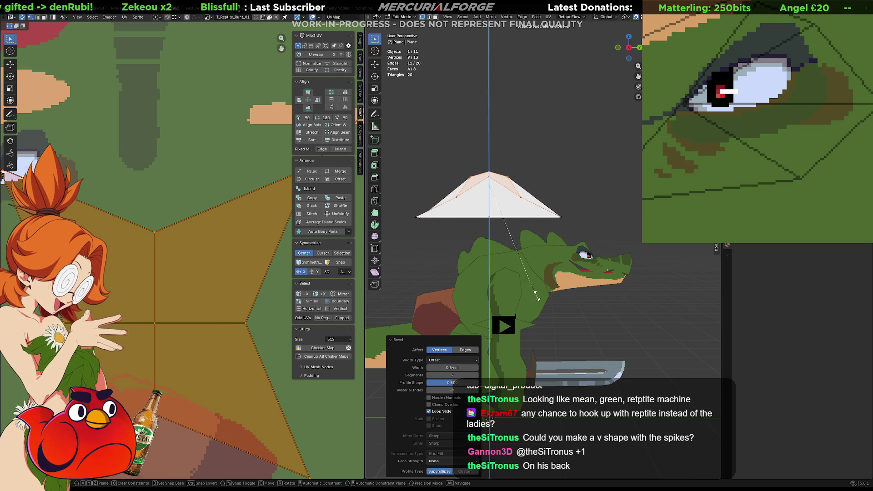
click(535, 276)
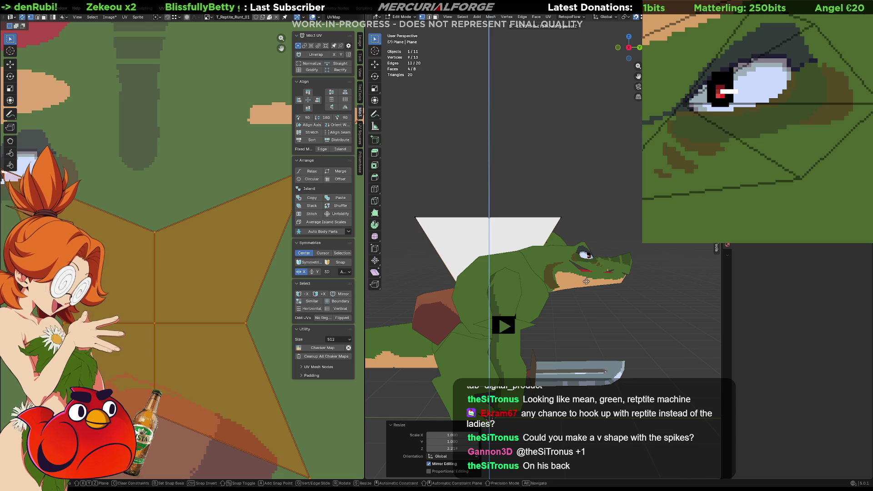
key(ctrl+z)
Raise the spike's apex 0.364 m along Z
key(g)
key(z)
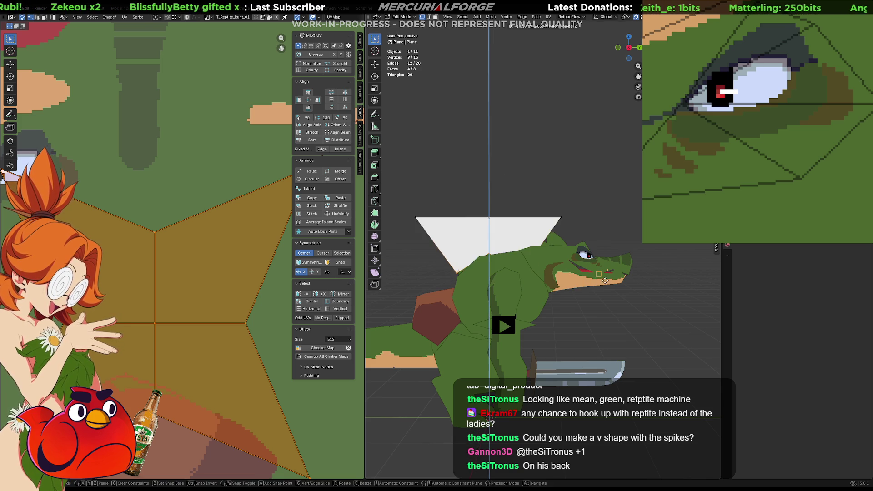
click(673, 255)
mouse_move(673, 257)
middle_down()
mouse_move(455, 173)
mouse_move(591, 172)
middle_up()
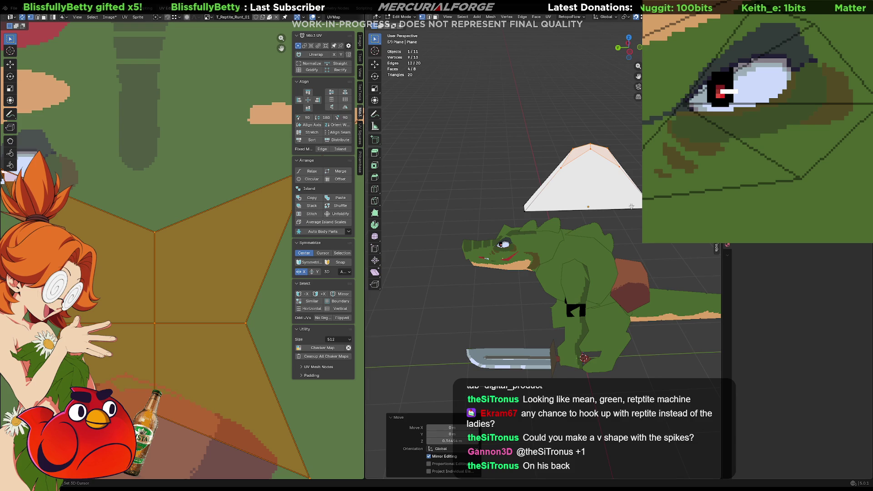
shift+middle_drag(584, 211, 547, 251)
mouse_move(586, 196)
middle_down()
mouse_move(494, 192)
mouse_move(583, 196)
middle_up()
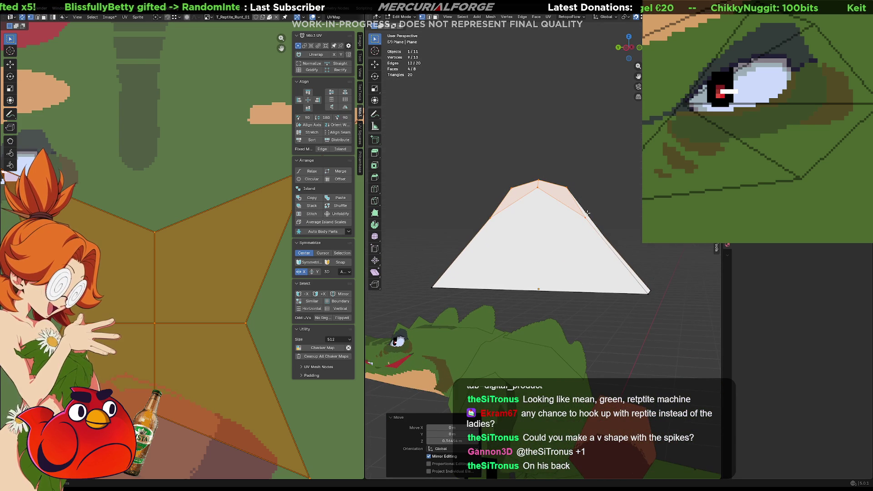
Merge pairs of tip vertices together with M > At Last
click(580, 206)
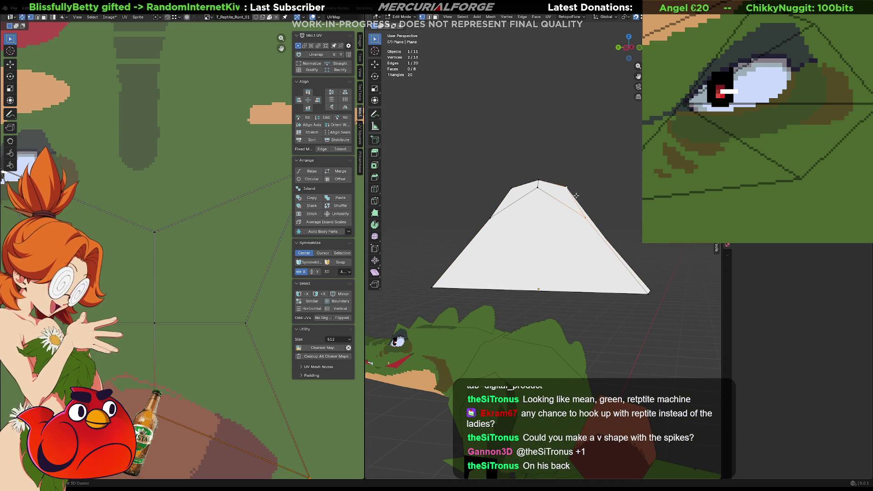
key(m)
click(565, 186)
mouse_move(565, 186)
middle_down()
mouse_move(538, 210)
mouse_move(586, 188)
middle_up()
shift+click(539, 211)
key(m)
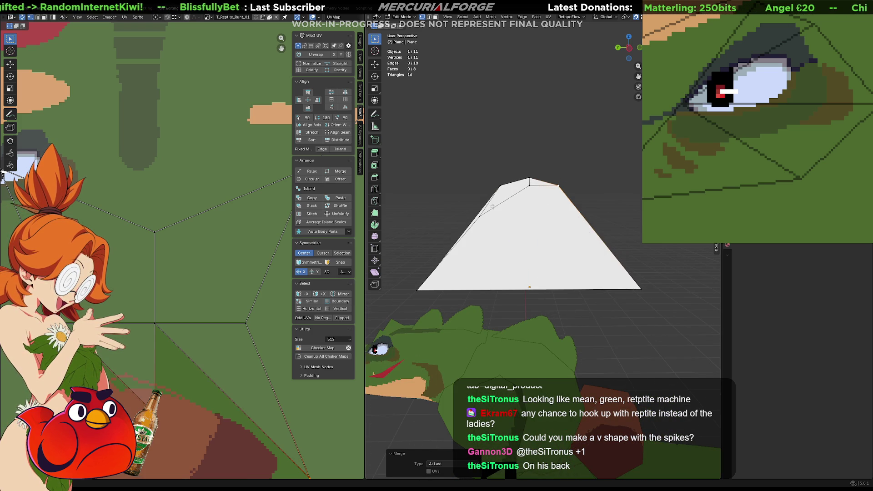
click(490, 207)
shift+click(501, 188)
middle_drag(500, 187, 619, 200)
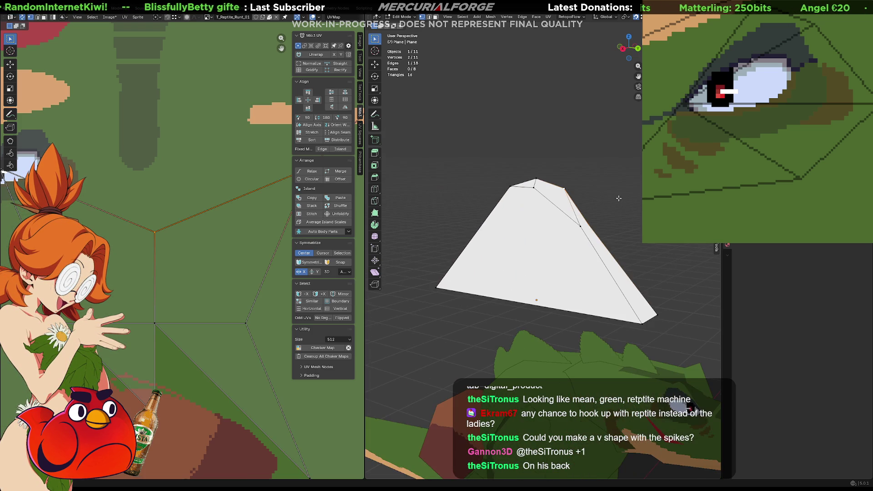
key(m)
Merge the remaining top vertices into the top-right vertex
shift+click(565, 188)
key(m)
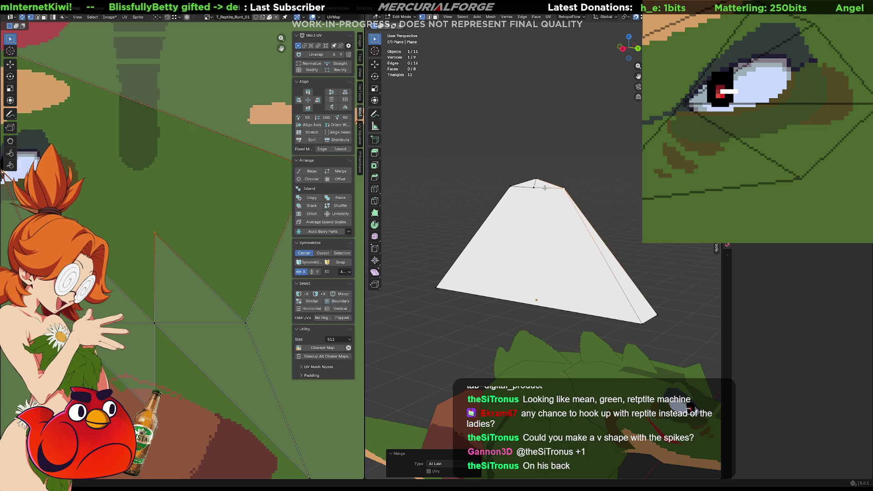
shift+click(539, 186)
key(m)
mouse_move(558, 172)
middle_down()
mouse_move(502, 193)
mouse_move(510, 178)
mouse_move(487, 172)
mouse_move(592, 172)
middle_up()
click(510, 180)
shift+click(523, 182)
key(m)
Restore extra vertices along the spike's top with undo, checking in wireframe
key(shift+z)
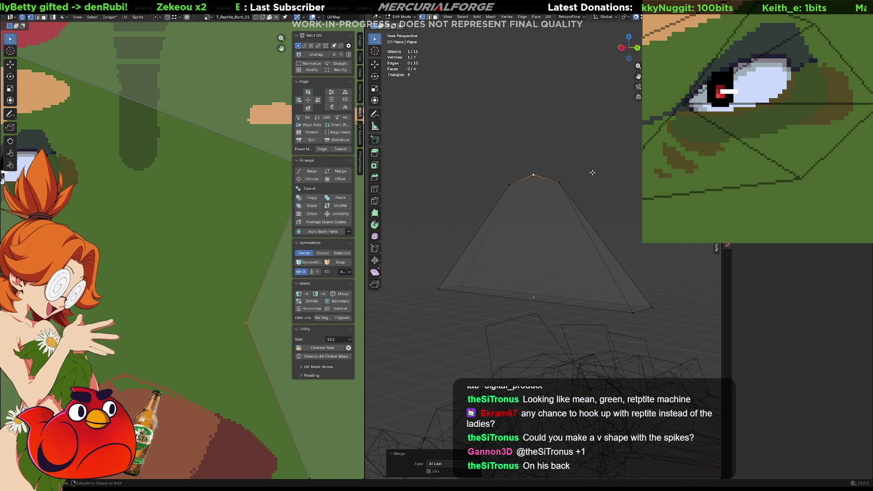
key(ctrl+z)
key(shift+z)
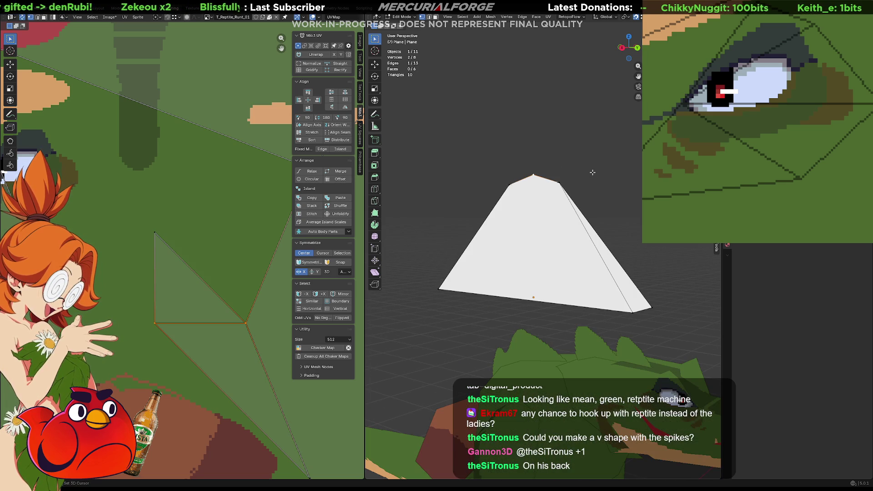
key(ctrl+z)
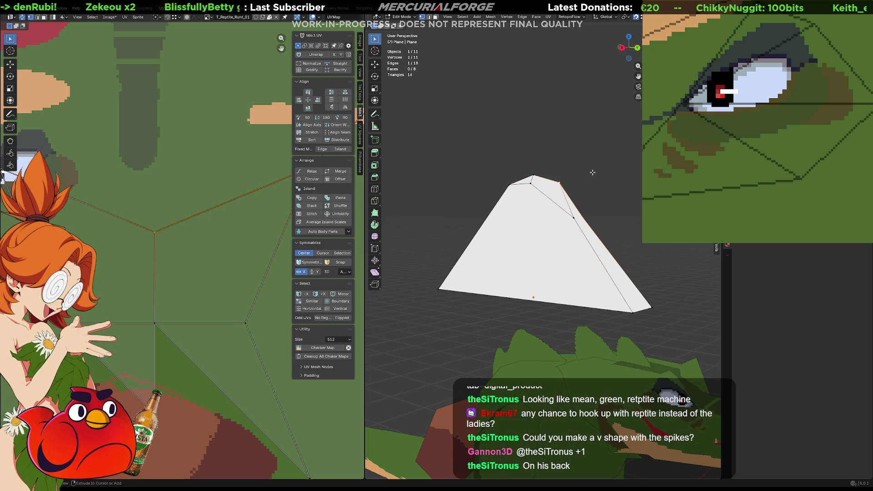
mouse_move(592, 172)
middle_down()
mouse_move(594, 187)
mouse_move(632, 204)
mouse_move(567, 194)
middle_up()
key(ctrl+z)
key(ctrl+z)
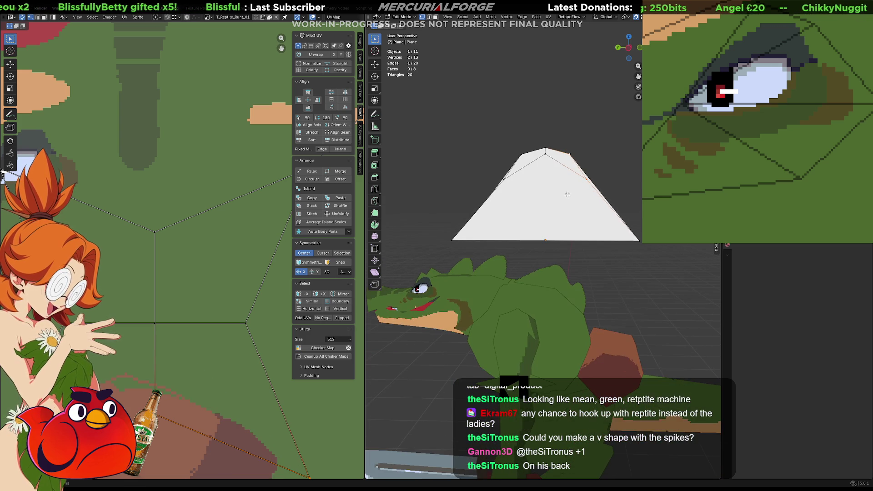
Select the spike's bottom edge and scale it along Y to widen the base
click(545, 240)
key(s)
key(z)
key(y)
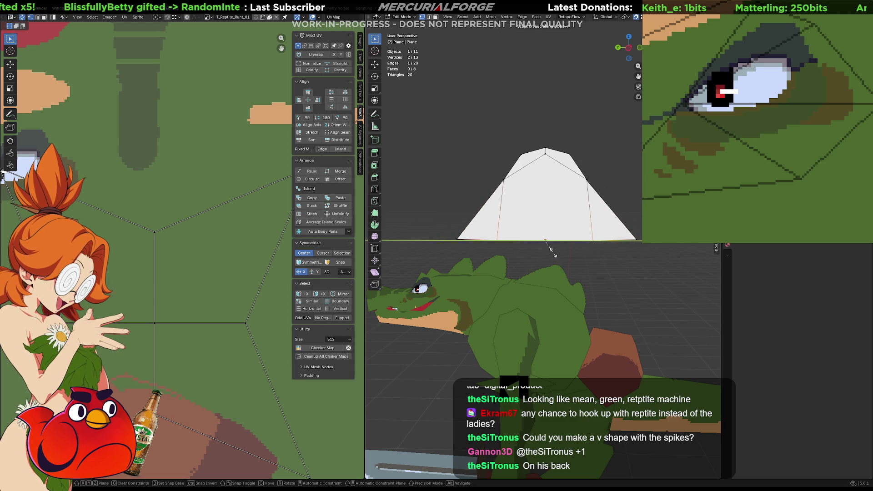
click(605, 271)
key(shift+z)
alt+click(569, 240)
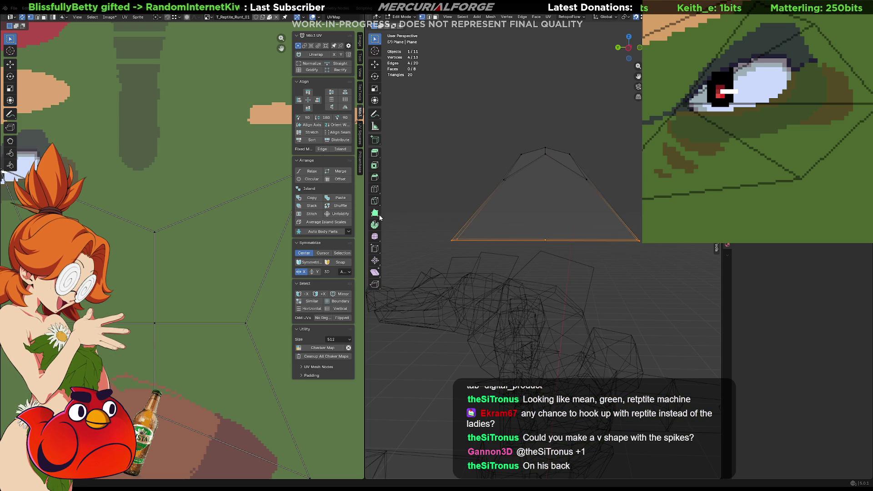
key(shift+z)
Scale the bottom edge slightly wider along Y and clear the selection
key(s)
key(z)
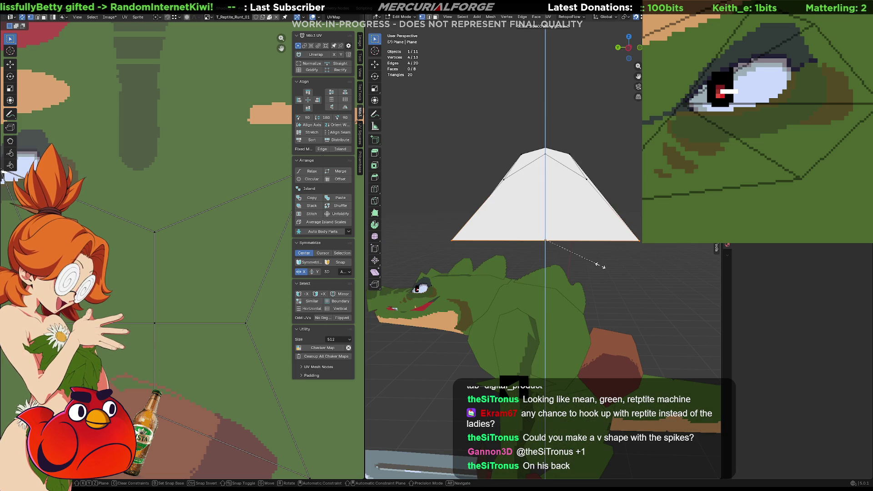
key(x)
key(y)
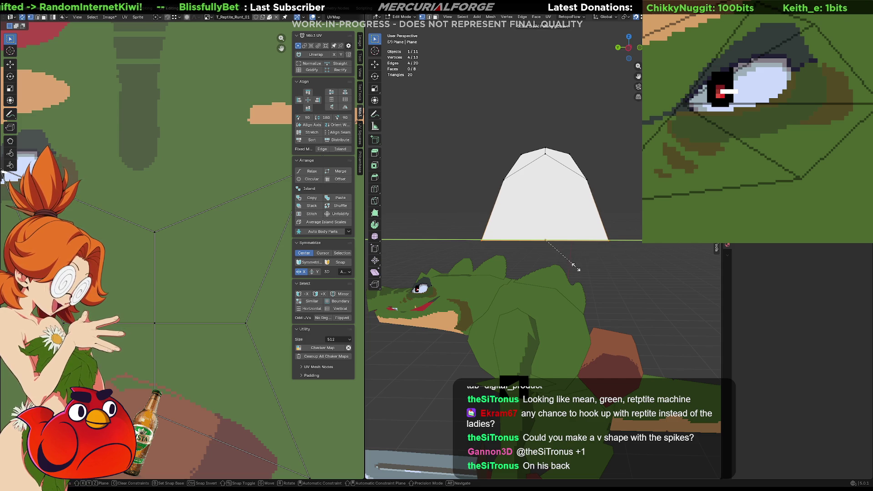
click(581, 268)
click(609, 274)
Orbit around the reptile, check the Unreal game scene, and return to a front view
mouse_move(609, 274)
middle_down()
mouse_move(660, 271)
mouse_move(510, 255)
middle_up()
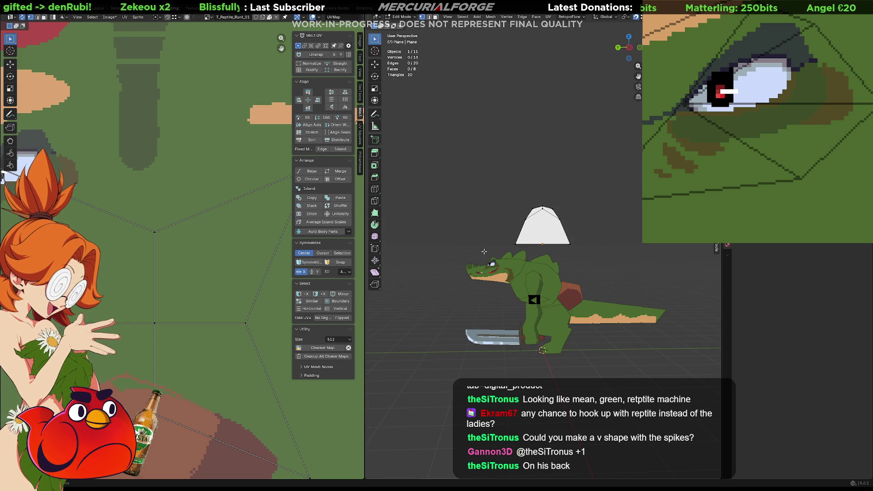
key(alt+Tab)
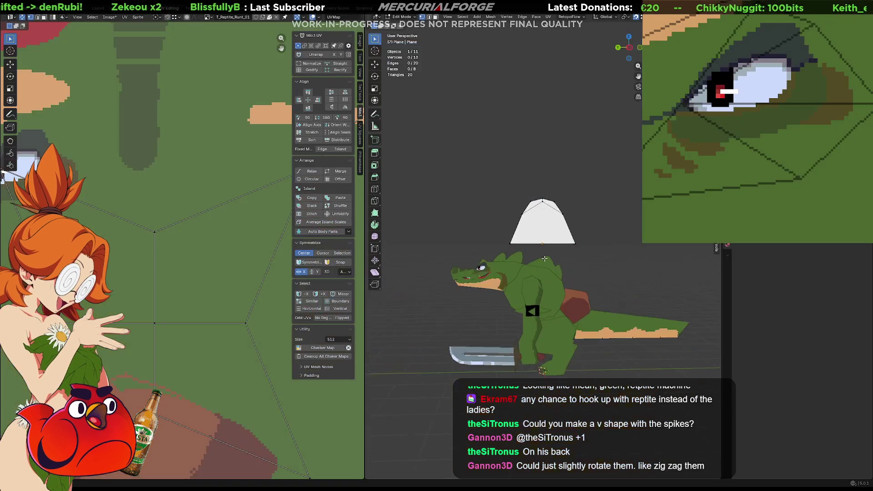
mouse_move(523, 273)
middle_down()
mouse_move(554, 283)
mouse_move(557, 272)
middle_up()
Return to Object Mode and delete the white spike object
key(Tab)
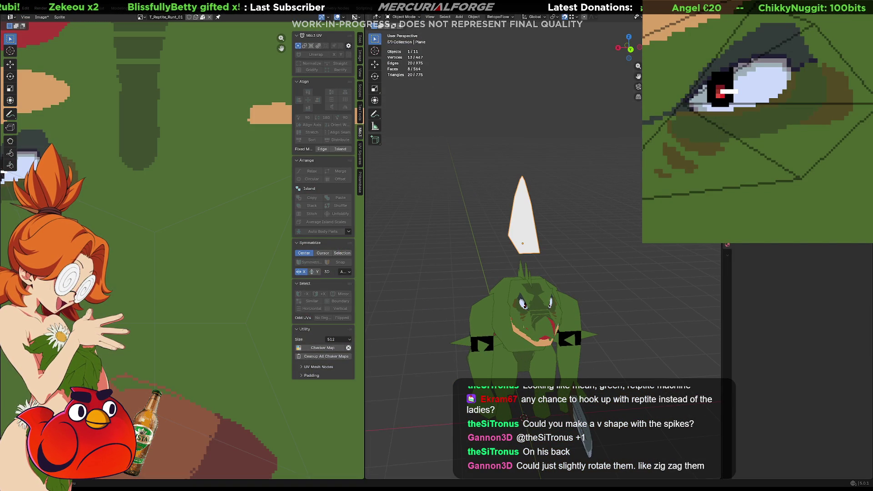
key(Delete)
scroll(514, 242, up, 6)
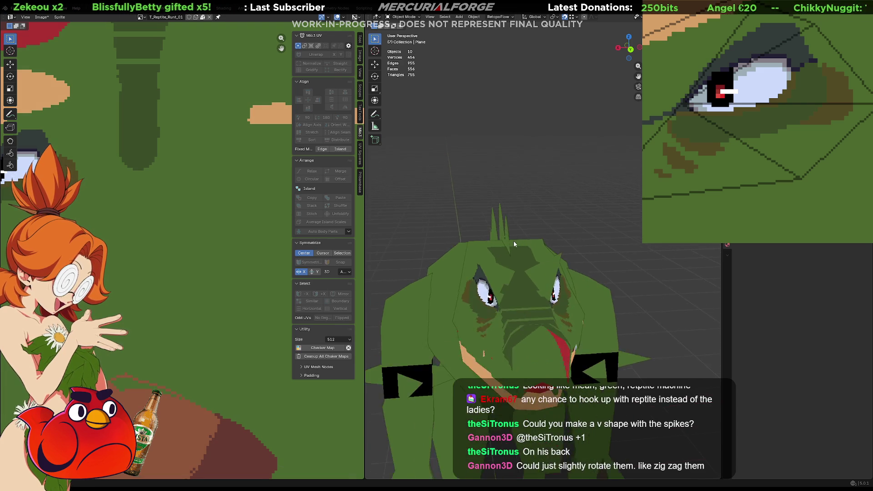
middle_drag(538, 245, 459, 233)
Duplicate the head spike in place and delete one face of the copy
click(474, 233)
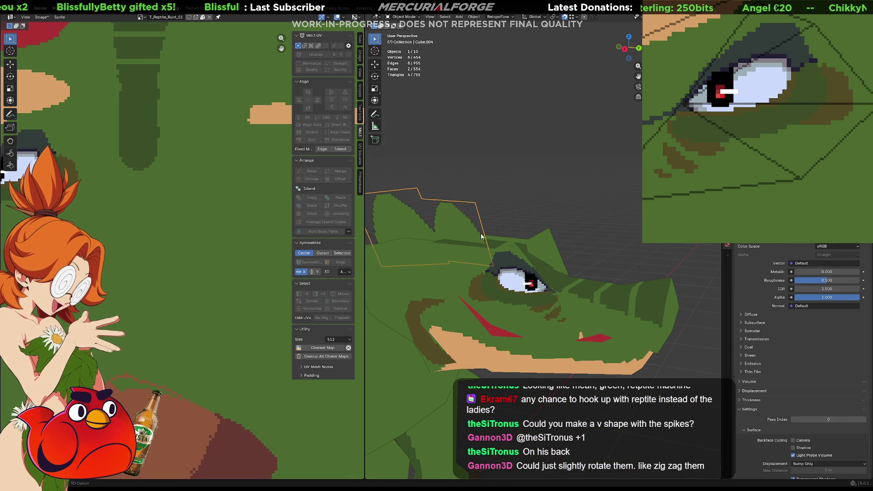
mouse_move(533, 228)
middle_down()
mouse_move(552, 224)
mouse_move(532, 228)
middle_up()
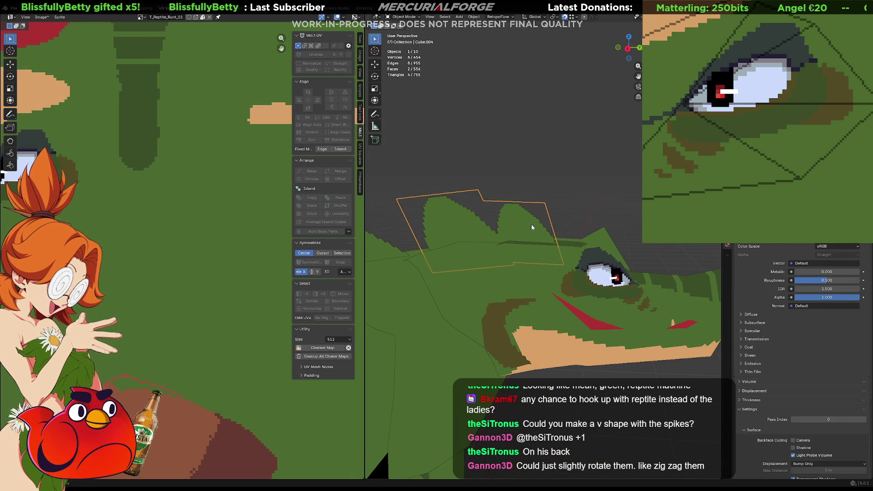
key(shift+d)
right_click(532, 224)
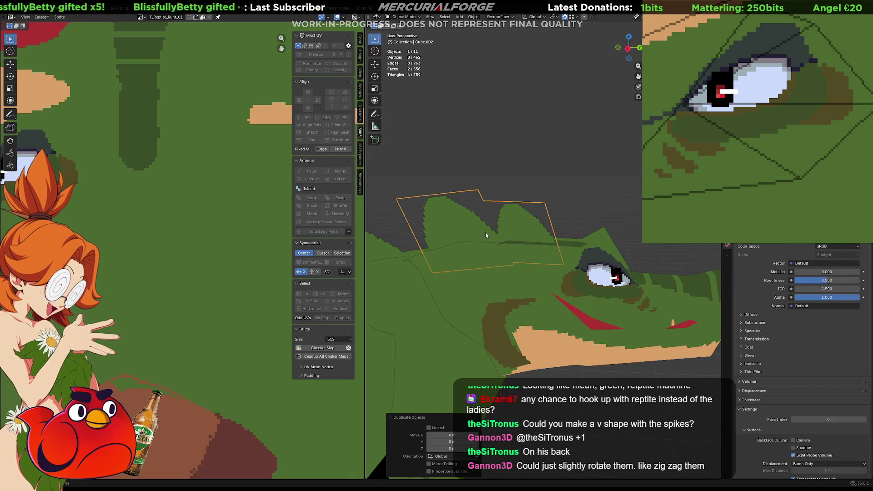
key(Tab)
click(454, 226)
key(x)
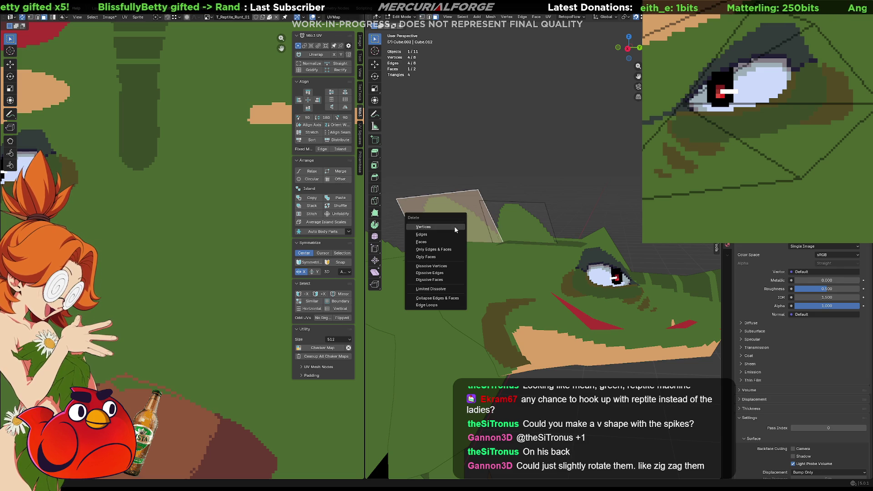
click(449, 241)
key(Tab)
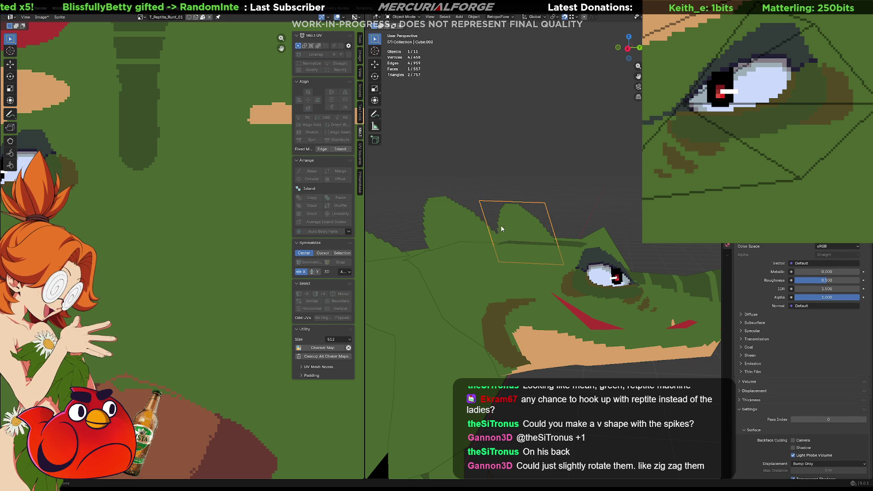
Reselect the spike on the reptile's head
click(554, 199)
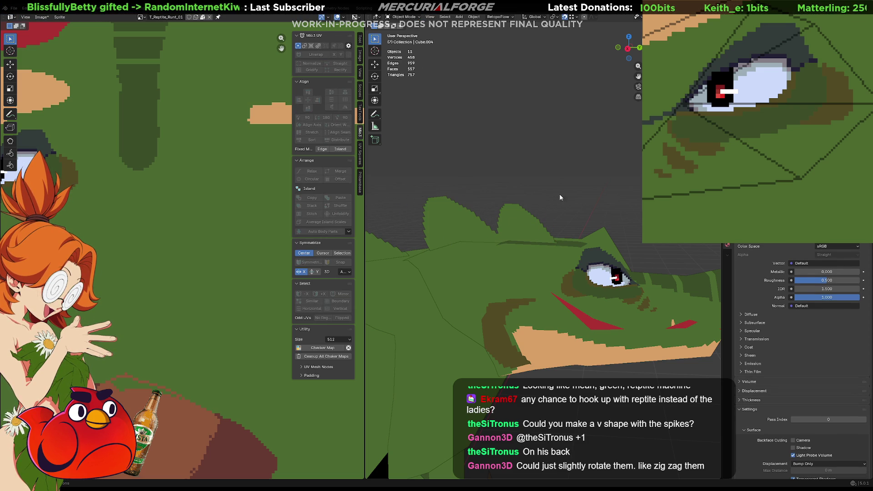
key(ctrl+z)
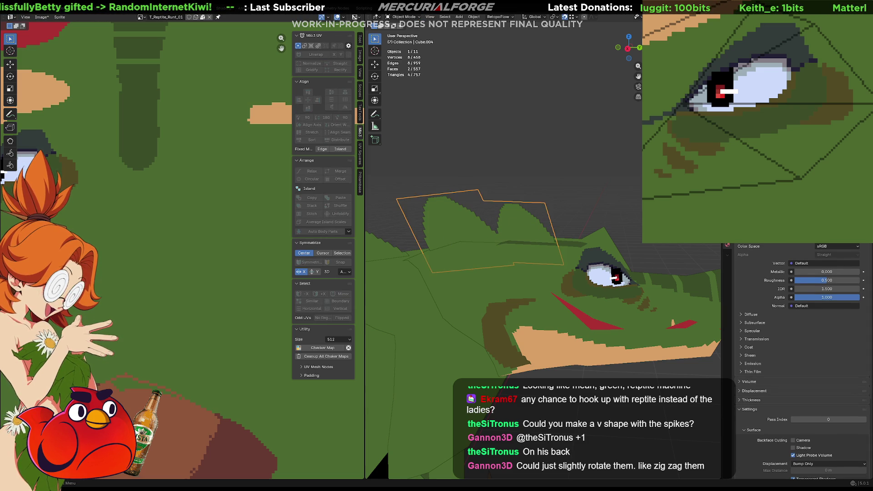
click(400, 255)
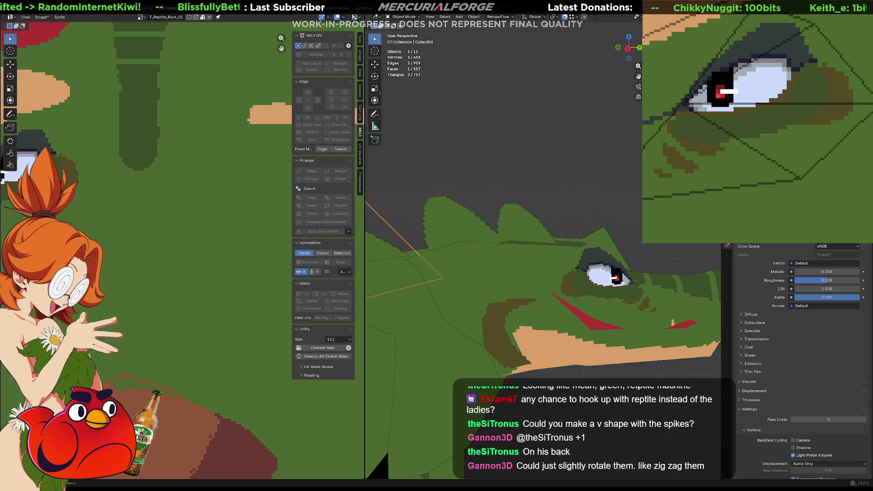
click(518, 228)
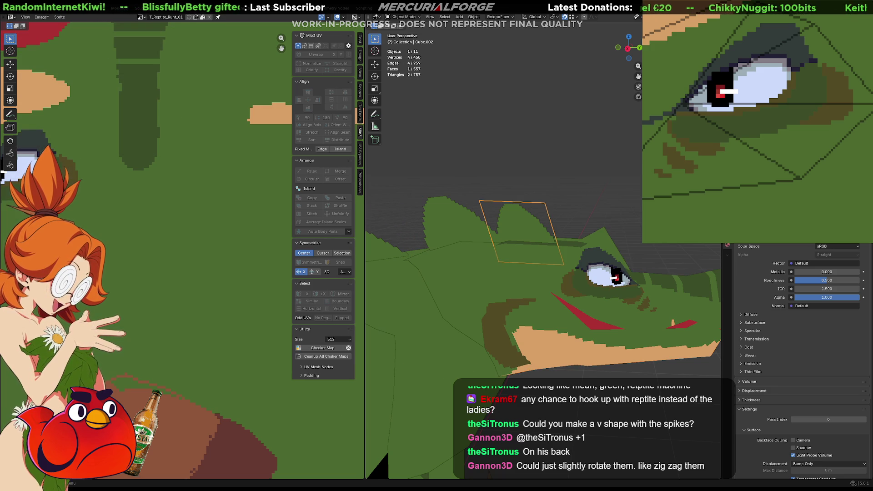
Set the transform pivot point to Median Point
key(r)
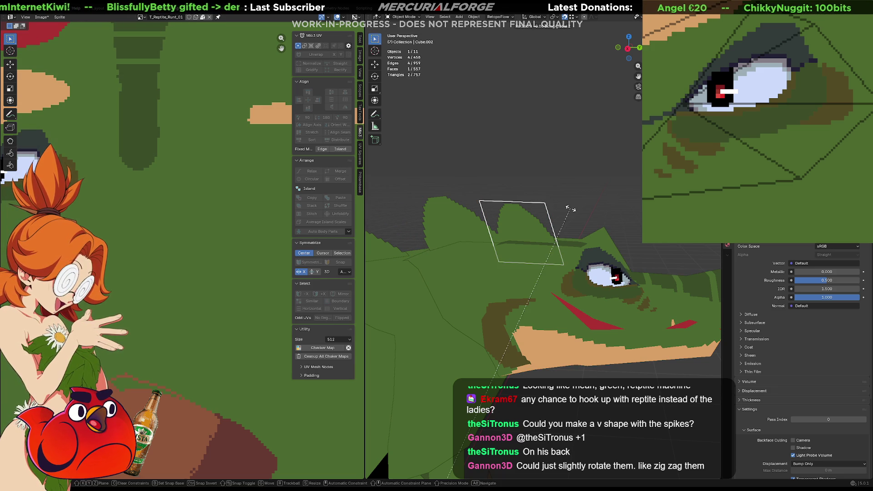
key(Escape)
key(period)
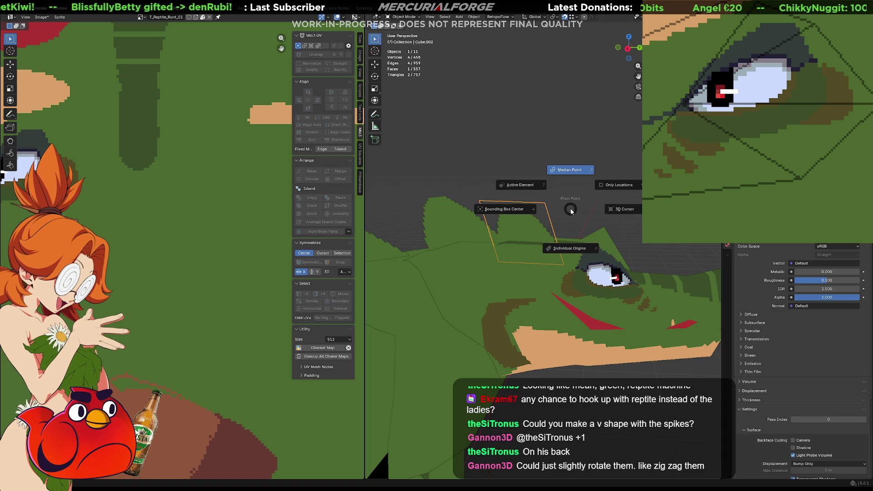
click(572, 167)
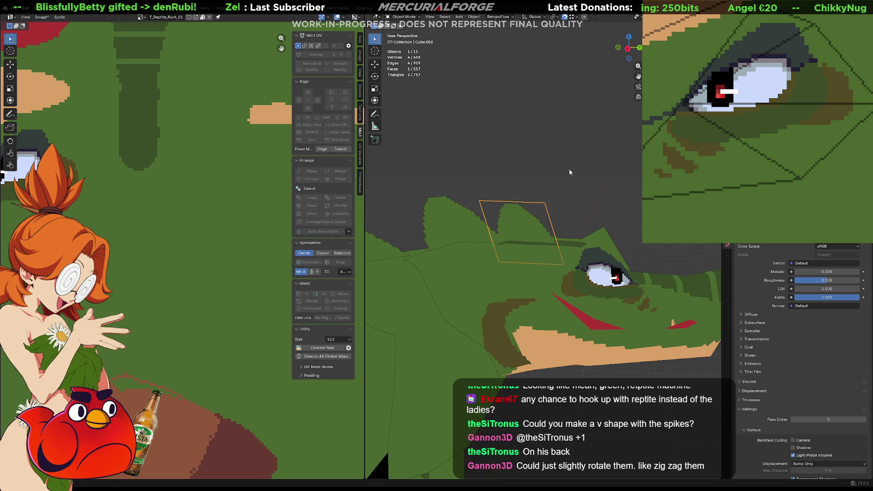
scroll(559, 241, down, 5)
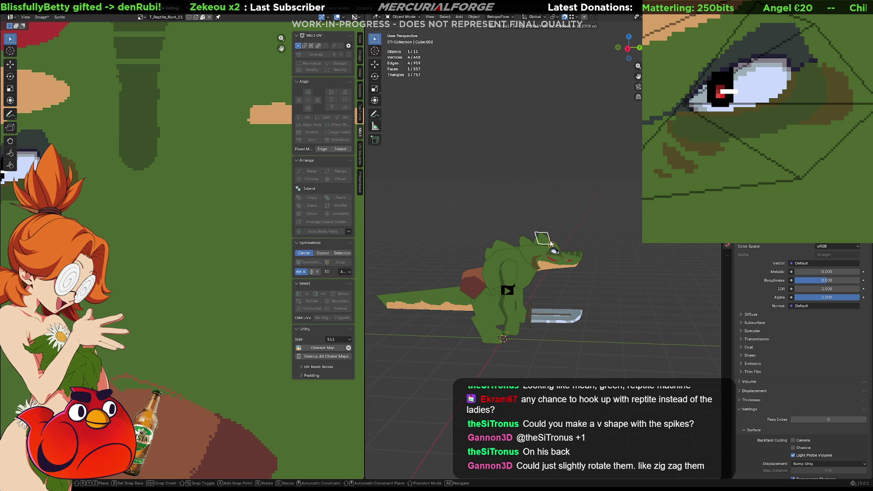
Apply the head spike's scale and give it a slight rotation about Z
right_click(550, 240)
key(Escape)
key(ctrl+a)
click(542, 213)
key(r)
key(z)
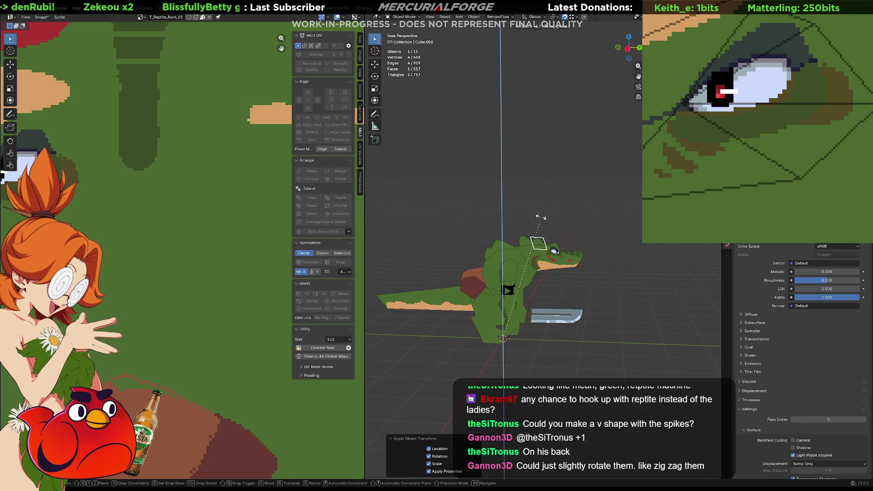
click(533, 224)
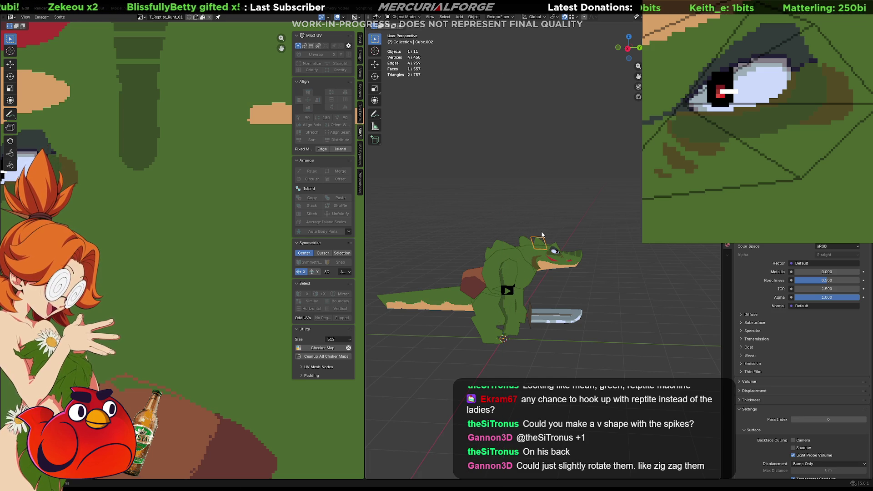
key(KP_Decimal)
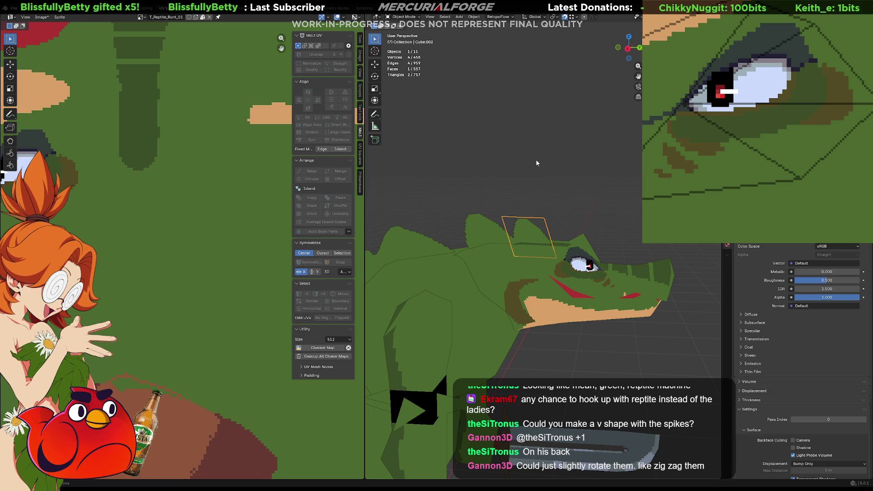
In Edit Mode, turn the spike face -87.5° about Z and narrow it to 0.545 on X
key(Tab)
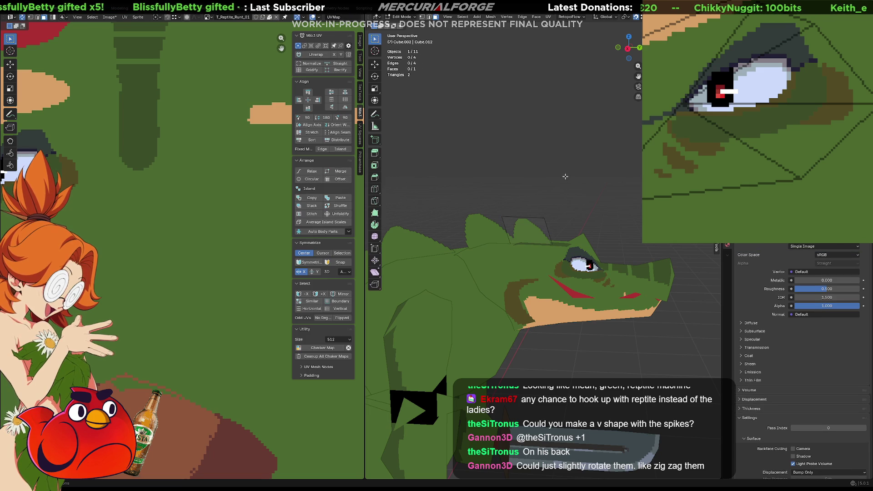
click(540, 231)
key(r)
key(z)
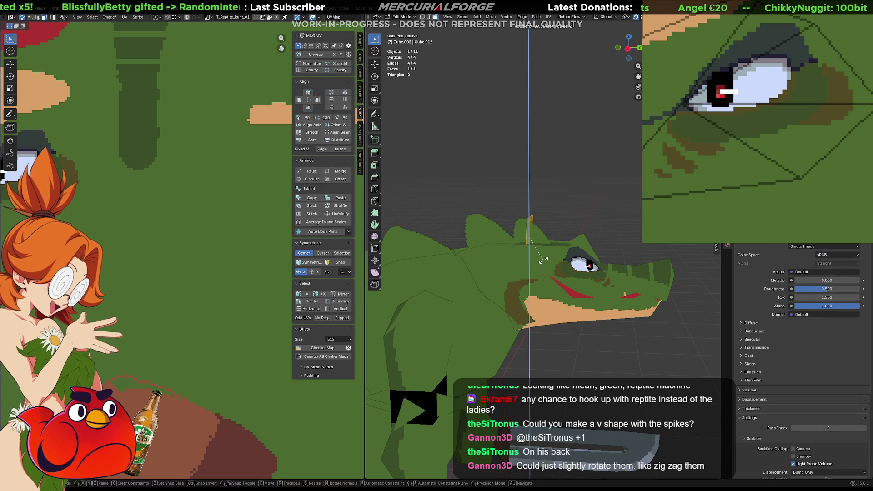
click(541, 261)
scroll(541, 261, up, 3)
mouse_move(541, 262)
middle_down()
mouse_move(475, 191)
mouse_move(598, 212)
mouse_move(593, 190)
middle_up()
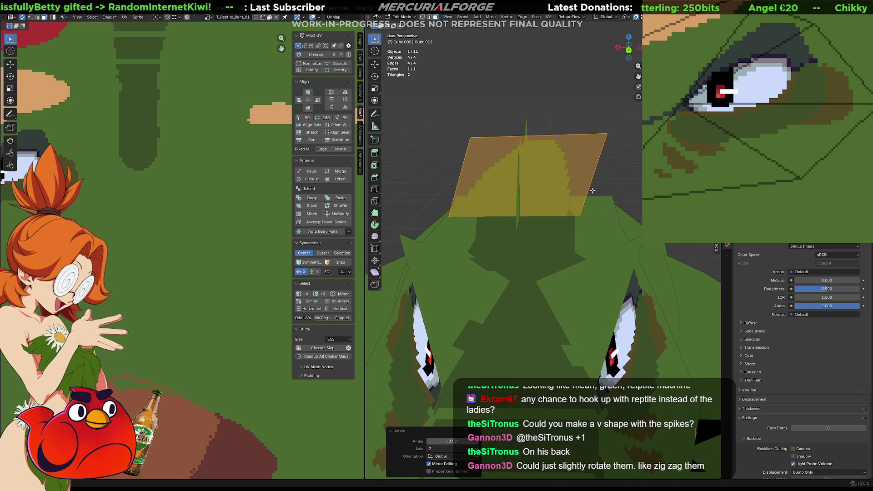
key(s)
key(x)
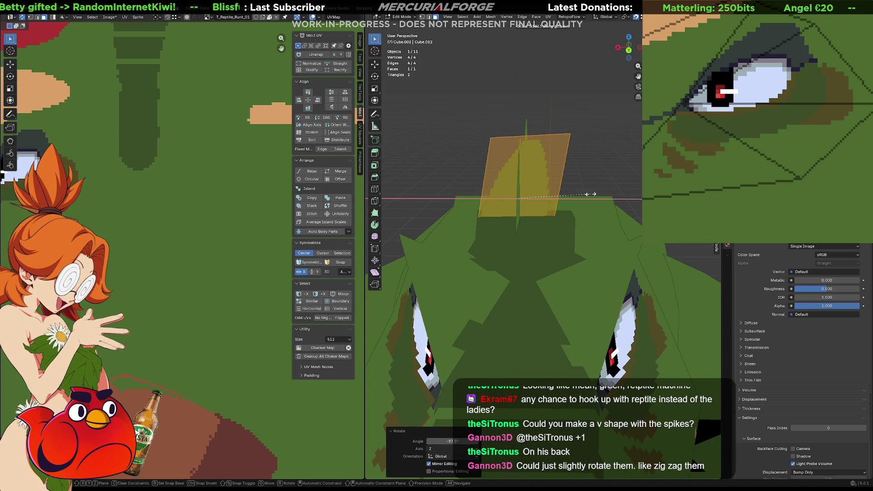
click(587, 195)
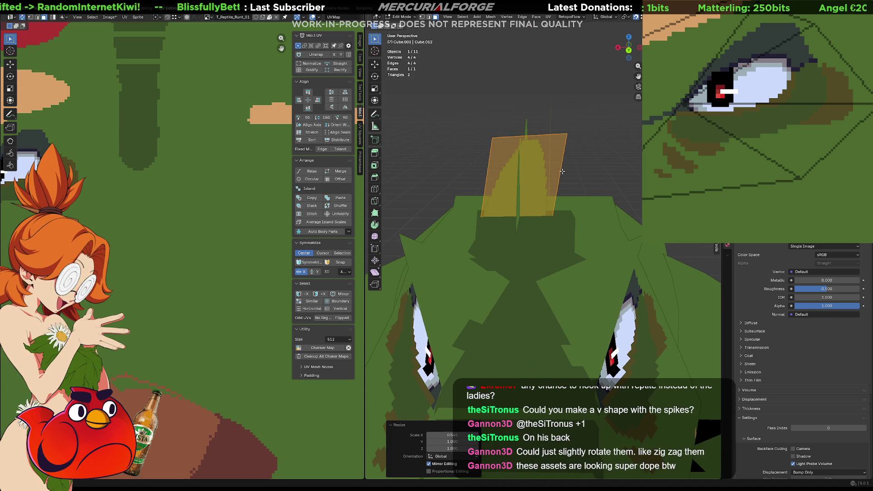
Move the spike's top and bottom corner vertices into a tapered fin, then return to Object Mode
key(1)
drag(494, 136, 473, 138)
drag(567, 136, 562, 137)
mouse_move(611, 266)
mouse_down()
mouse_move(555, 203)
mouse_move(469, 200)
mouse_up()
key(g)
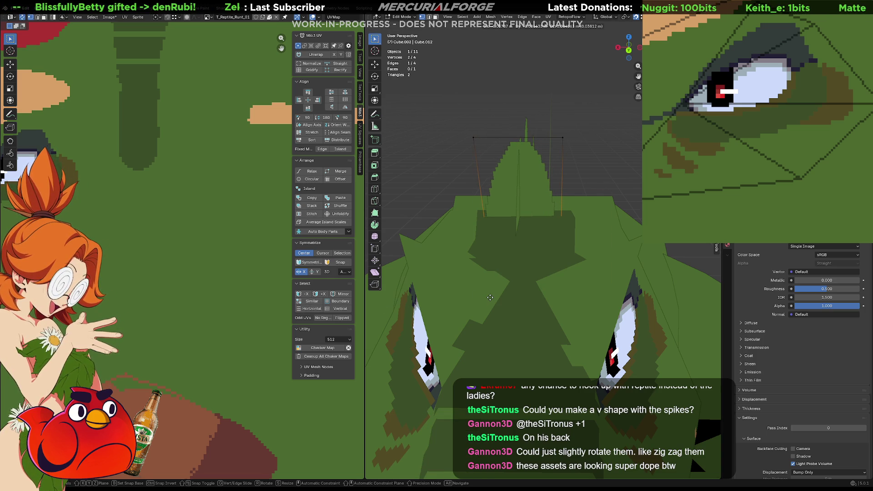
click(490, 298)
click(591, 157)
scroll(587, 159, down, 3)
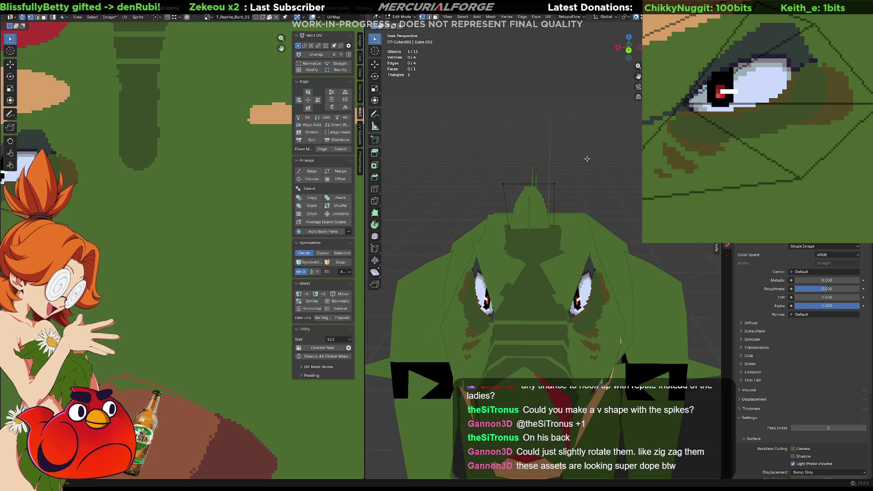
key(Tab)
mouse_move(596, 181)
middle_down()
mouse_move(610, 173)
mouse_move(637, 182)
middle_up()
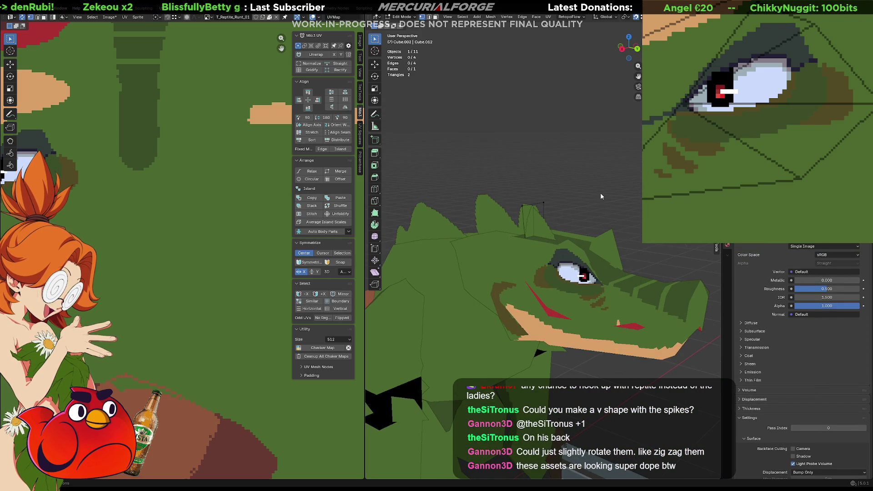
scroll(601, 194, down, 5)
mouse_move(556, 207)
middle_down()
mouse_move(591, 199)
mouse_move(546, 195)
mouse_move(571, 211)
middle_up()
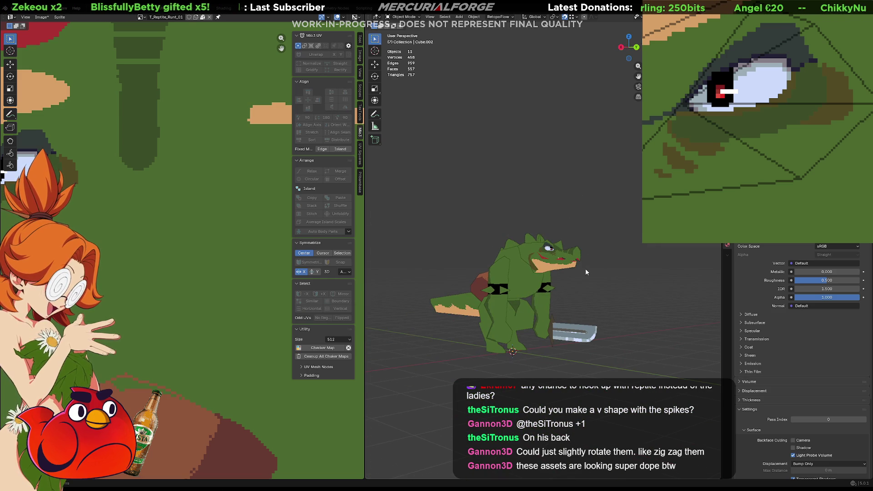
Select everything, then in Unreal select the Reptile Prototype asset and save all assets
key(a)
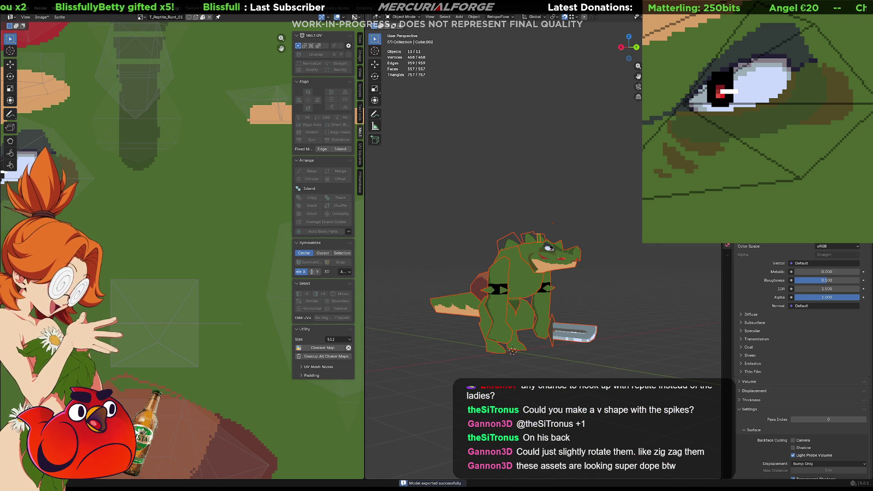
key(alt+Tab)
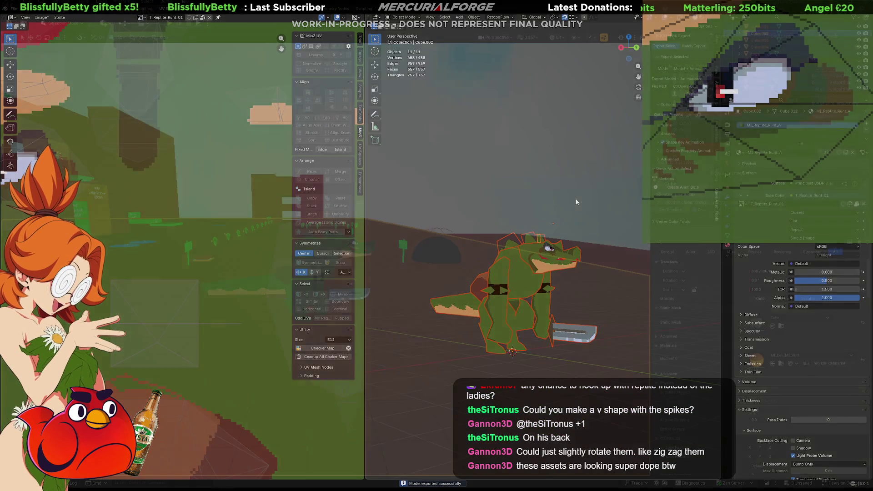
click(139, 352)
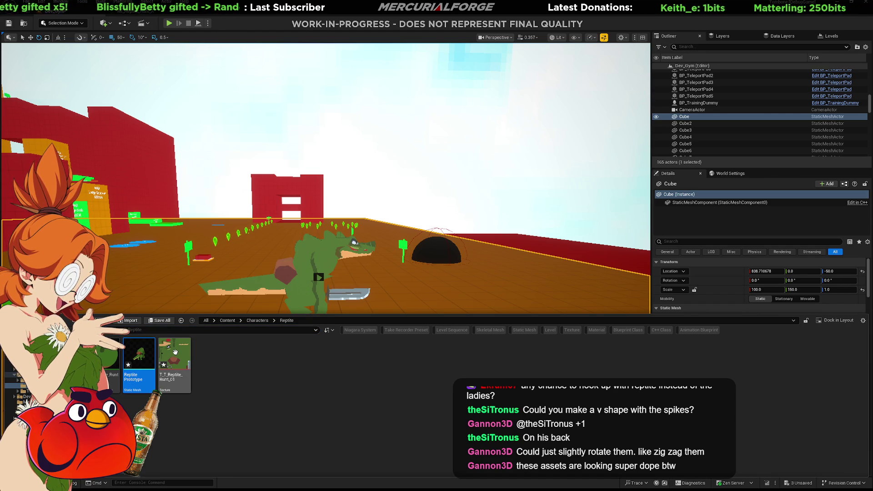
key(ctrl+shift+s)
Play-test the reptile in the level, then back in Blender select a head spike
key(alt+p)
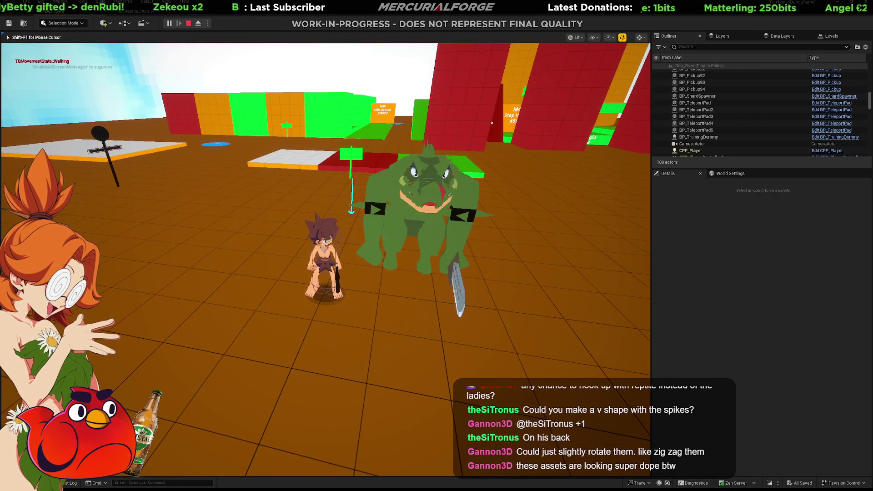
key(Escape)
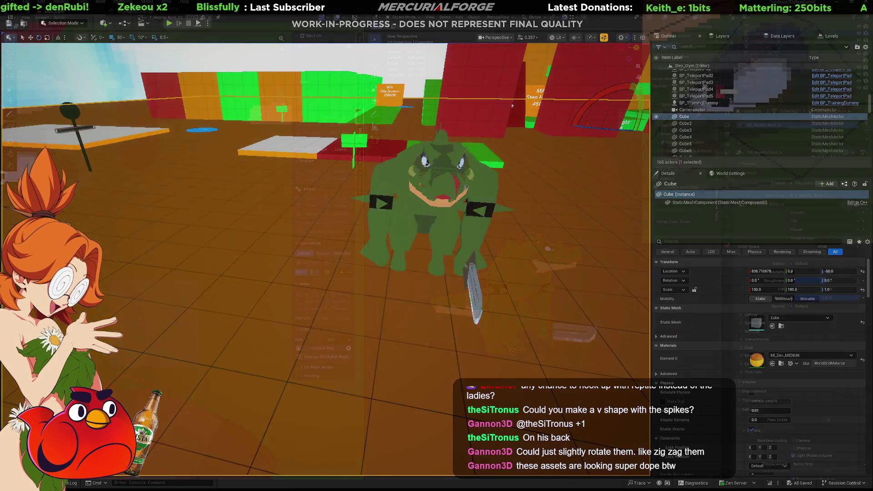
key(alt+Tab)
mouse_move(500, 255)
middle_down()
mouse_move(518, 235)
mouse_move(567, 222)
middle_up()
click(523, 226)
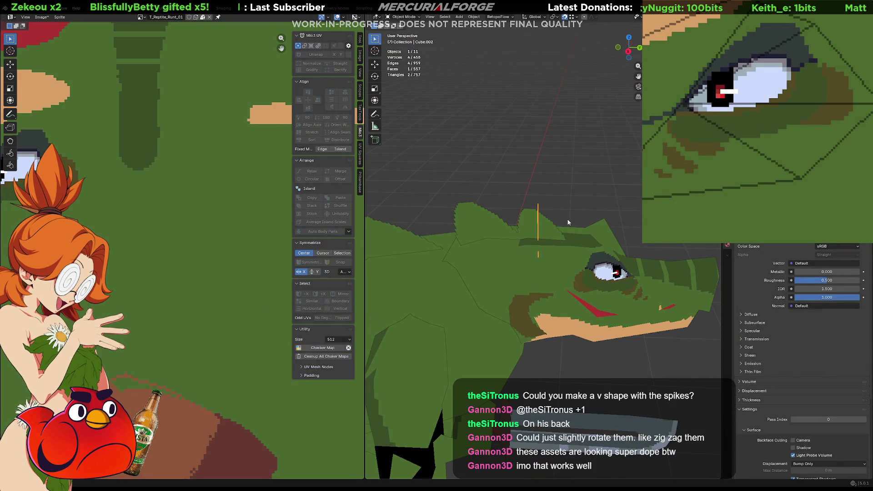
Duplicate the spike, shift the copy along Y and tilt it slightly on X
key(shift+d)
right_click(568, 222)
key(g)
key(y)
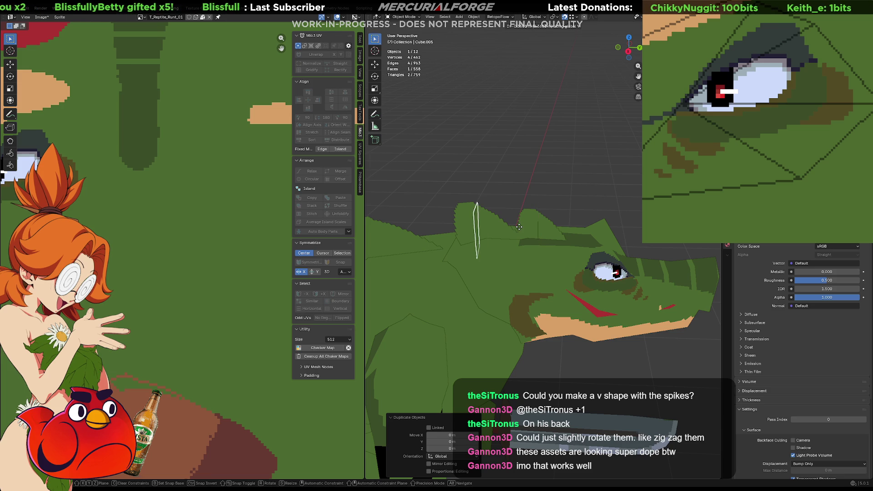
click(519, 230)
key(r)
key(x)
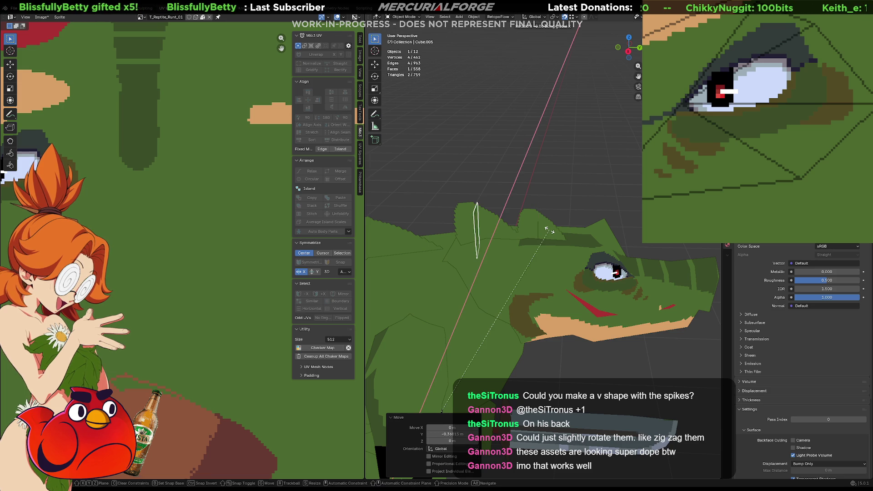
click(546, 230)
In Edit Mode, tilt the spike 19.4° on X and enlarge it by 1.275
key(Tab)
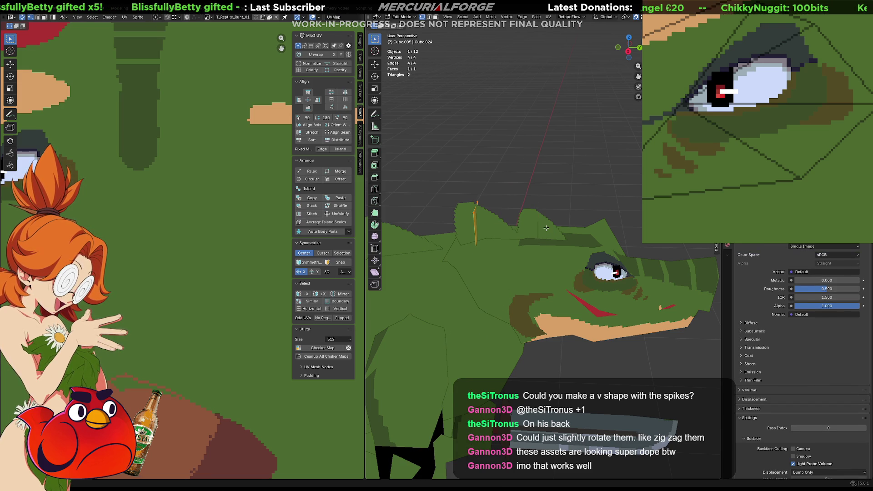
key(r)
key(x)
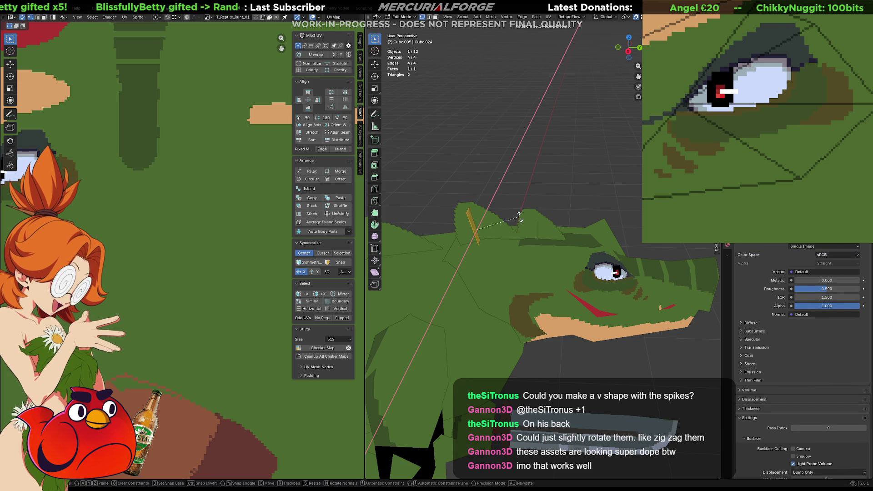
click(516, 218)
key(s)
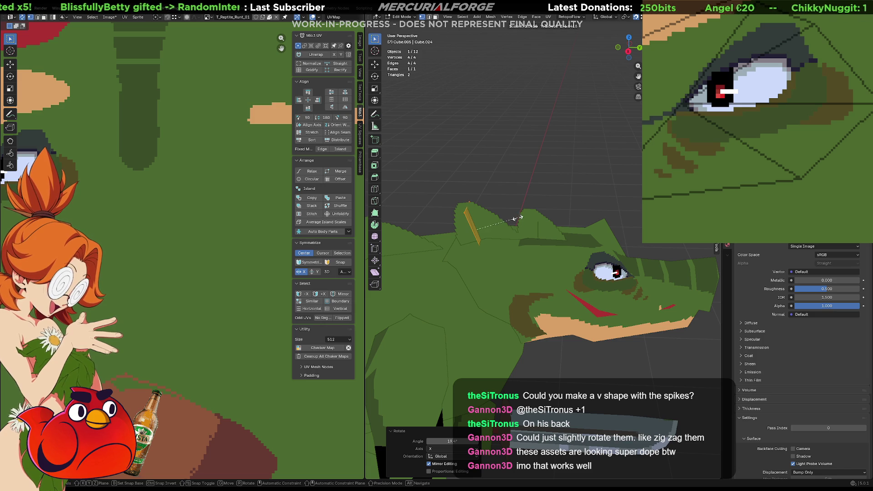
click(528, 224)
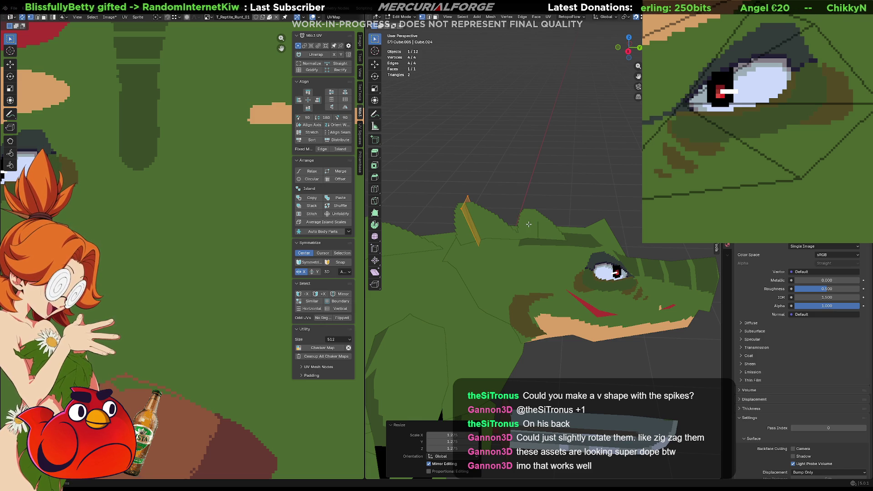
mouse_move(528, 224)
middle_down()
mouse_move(496, 213)
mouse_move(634, 210)
middle_up()
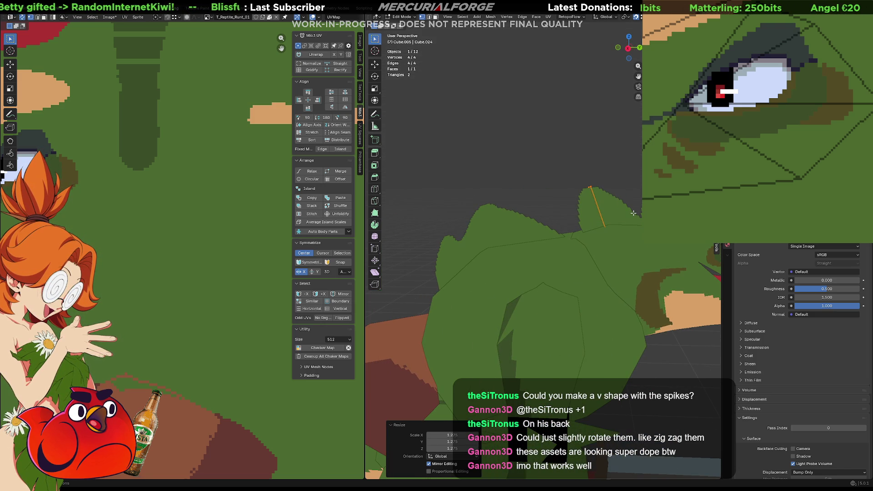
Duplicate a new spike, lower it into the back, nudge it 0.0288 along Y and resize it
key(shift+d)
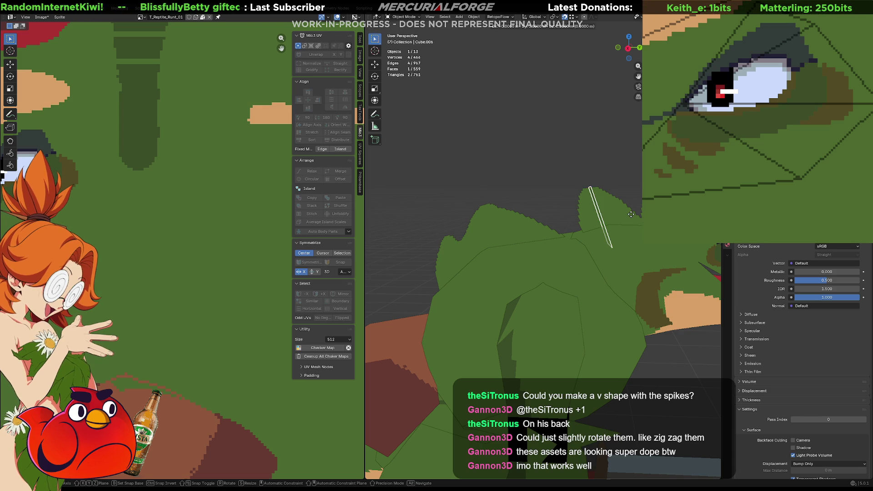
key(y)
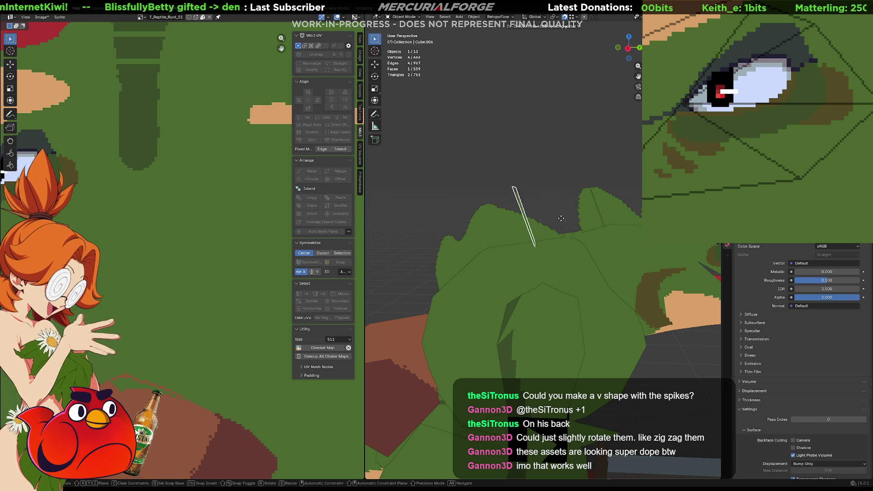
click(530, 219)
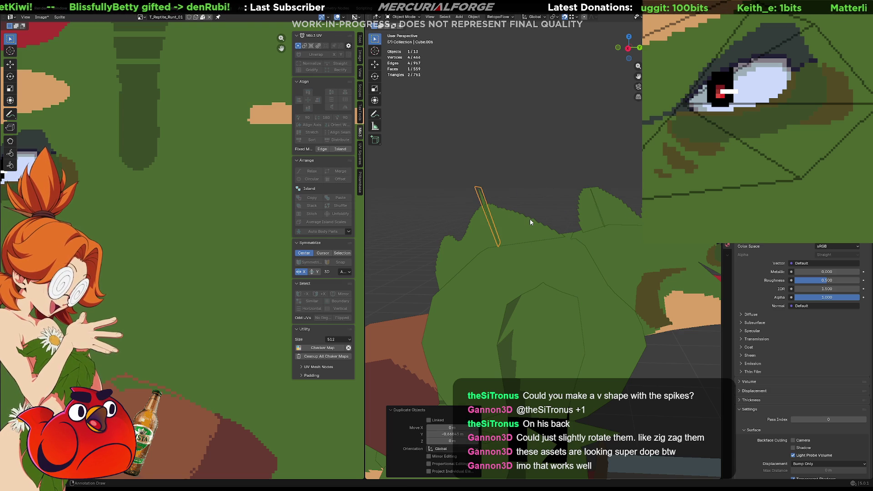
key(g)
key(z)
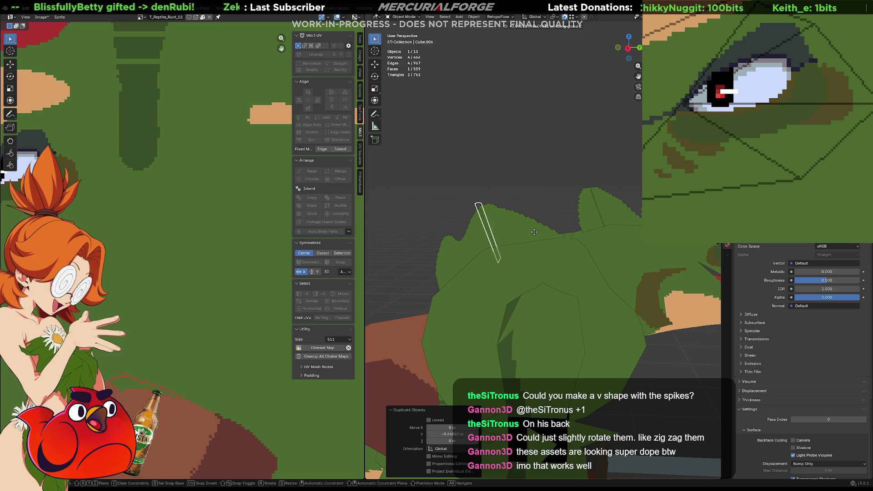
click(537, 232)
key(g)
key(z)
key(y)
click(530, 199)
mouse_move(531, 199)
middle_down()
mouse_move(449, 213)
mouse_move(454, 222)
middle_up()
key(s)
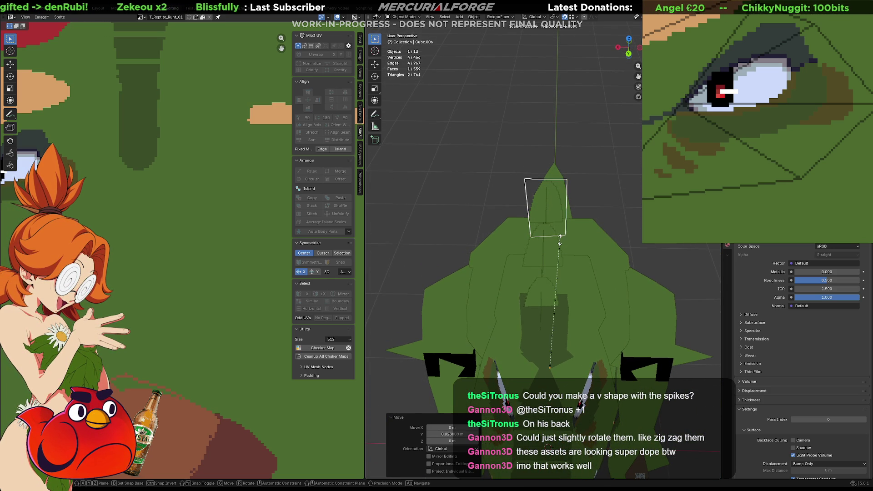
click(562, 239)
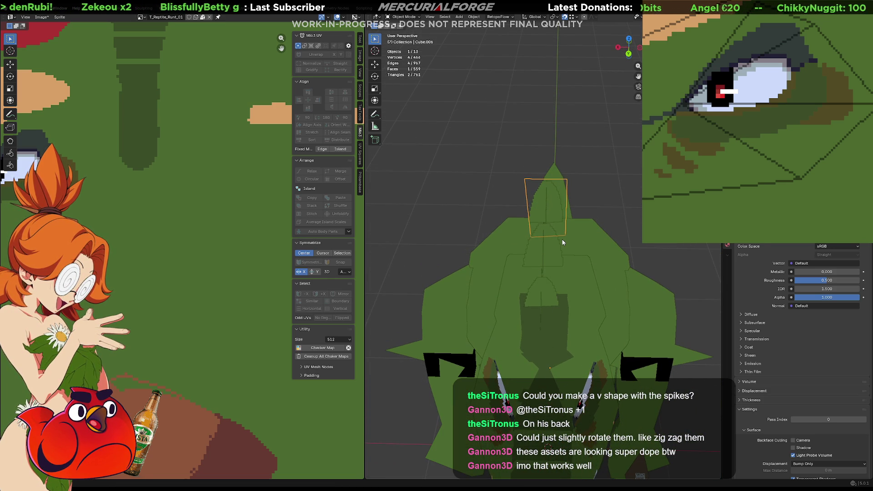
Widen the new spike's face along X in Edit Mode
key(Tab)
key(z)
click(568, 241)
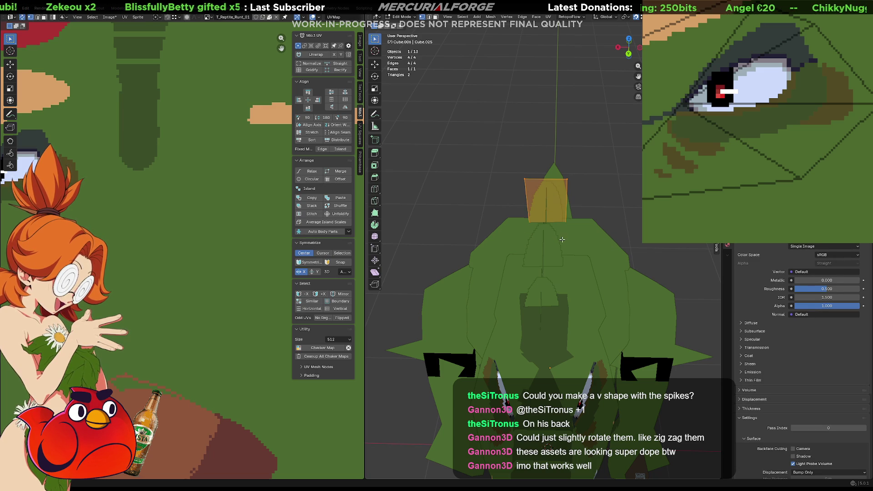
key(s)
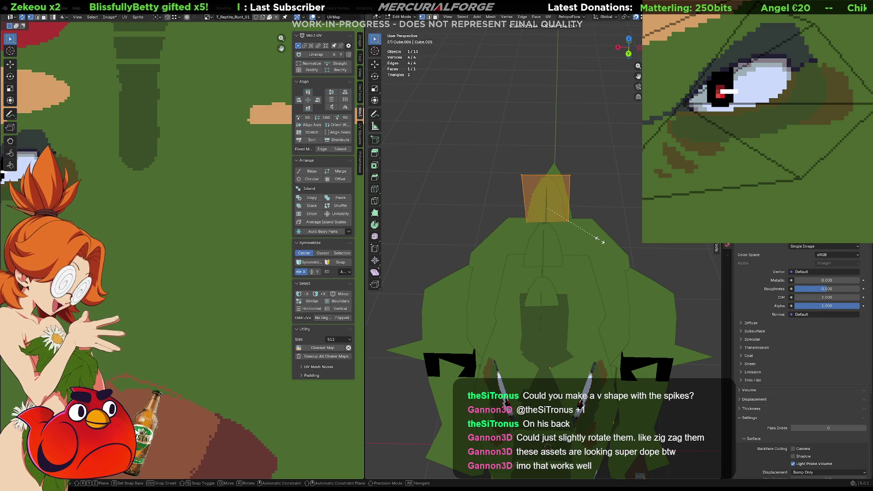
key(x)
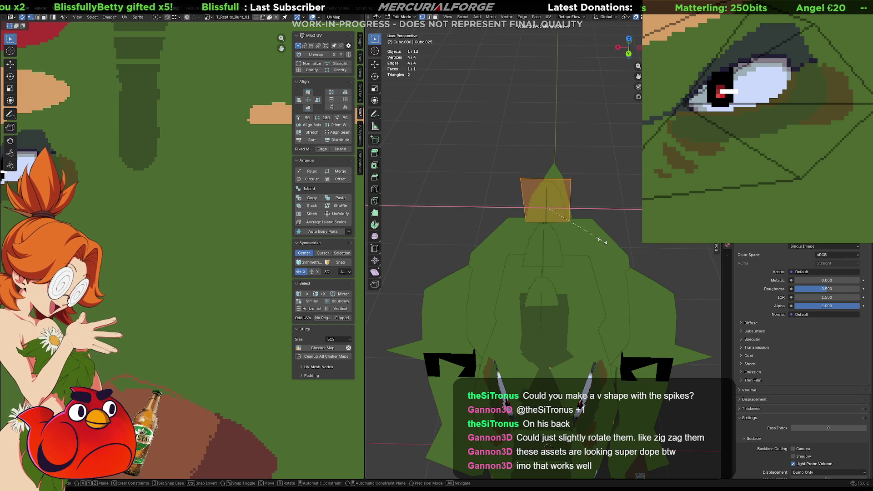
click(602, 241)
middle_drag(602, 241, 712, 246)
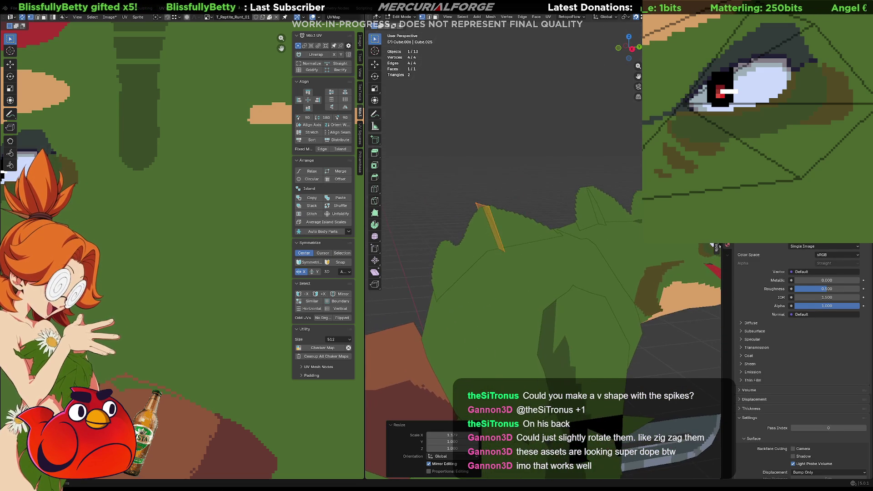
mouse_move(555, 219)
middle_down()
mouse_move(598, 211)
mouse_move(599, 219)
middle_up()
key(Tab)
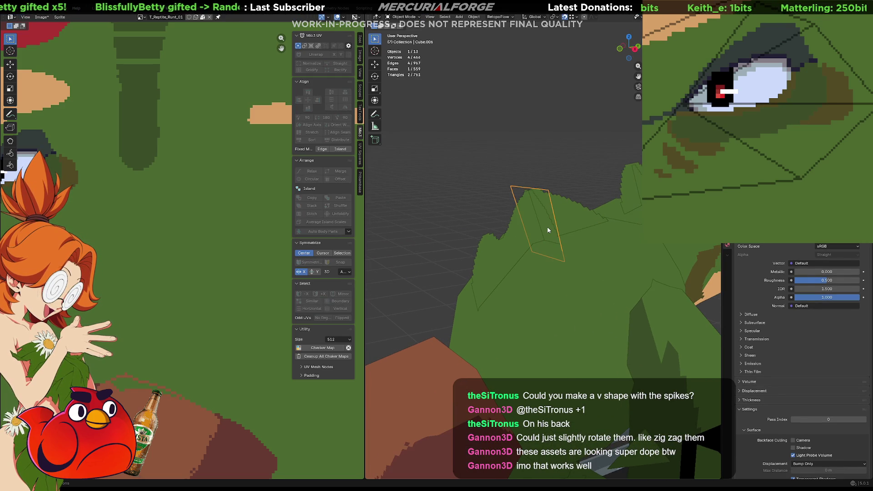
middle_drag(548, 230, 530, 221)
Add another spike copy 0.258 m along Y and lower it 0.197 m into the back
key(shift+d)
right_click(531, 218)
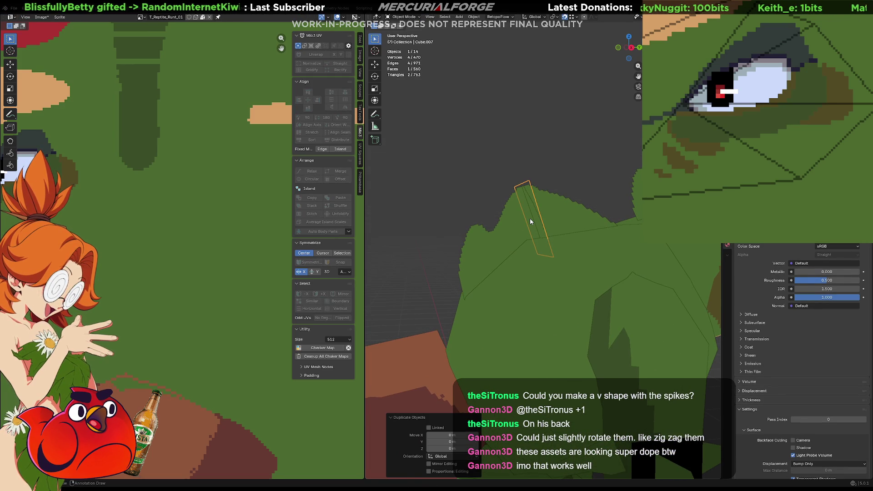
key(g)
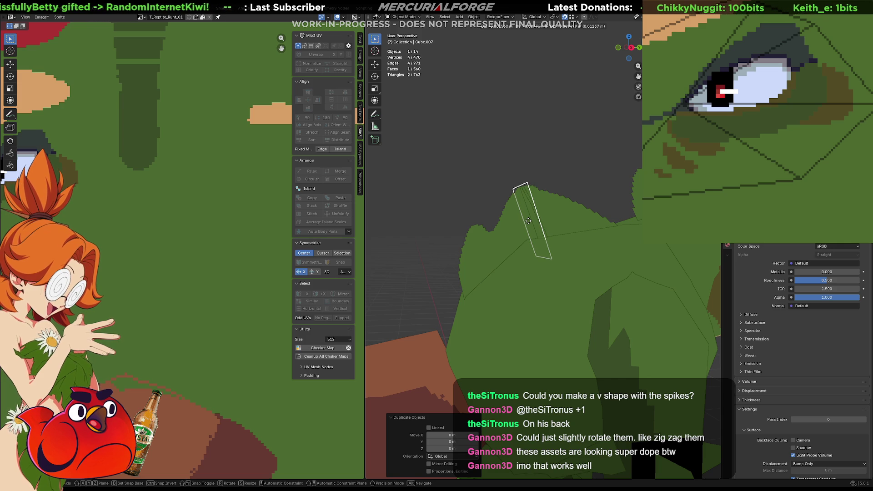
key(y)
click(473, 228)
key(g)
key(y)
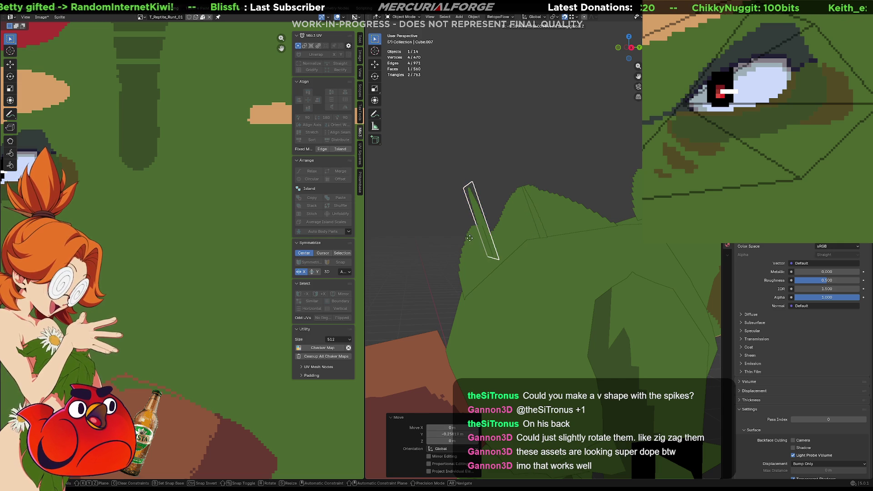
key(z)
click(477, 271)
key(g)
key(z)
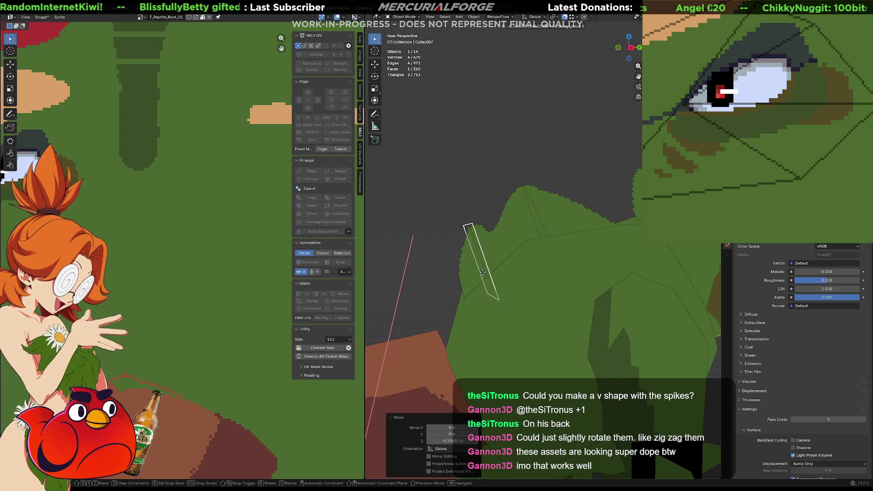
click(485, 274)
Select all reptile parts, export the model, and show the Reptile assets in Unreal
click(483, 177)
scroll(481, 184, down, 4)
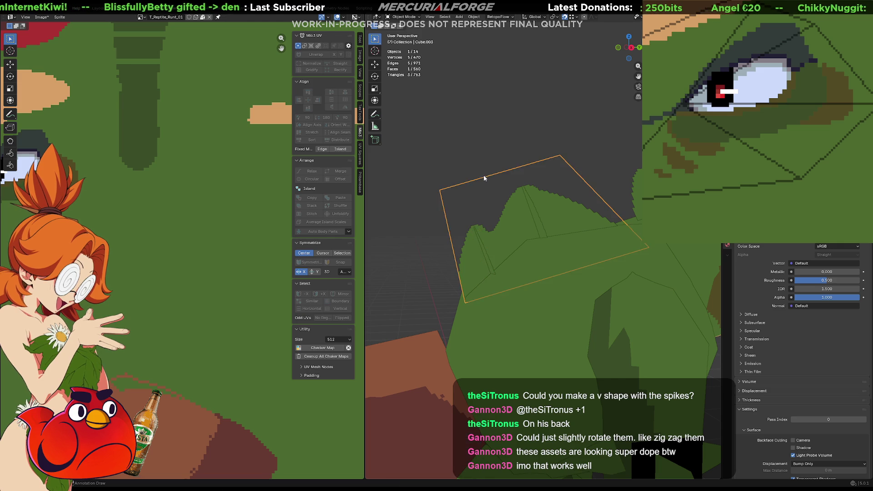
mouse_move(478, 196)
middle_down()
mouse_move(468, 184)
mouse_move(611, 194)
middle_up()
key(a)
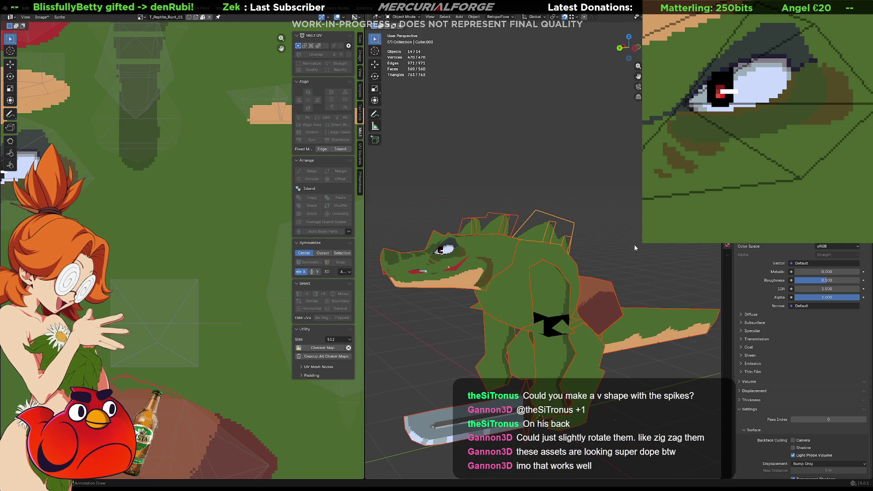
key(ctrl+e)
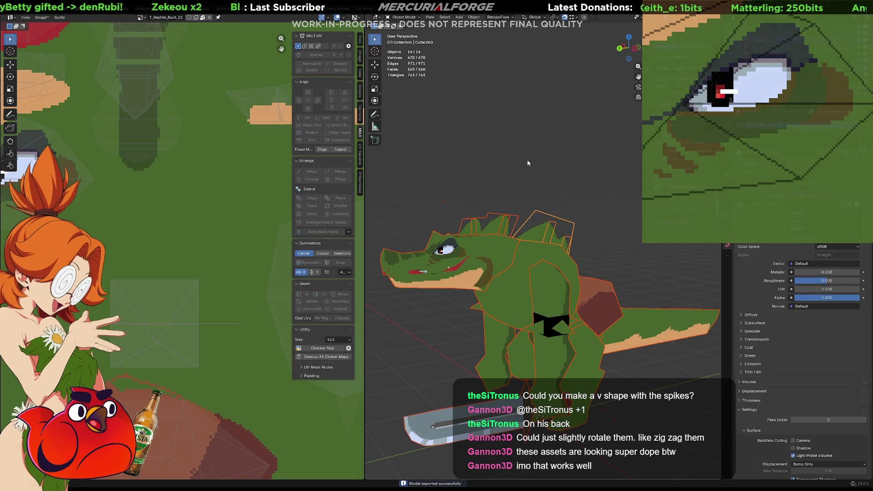
key(alt+Tab)
key(ctrl+space)
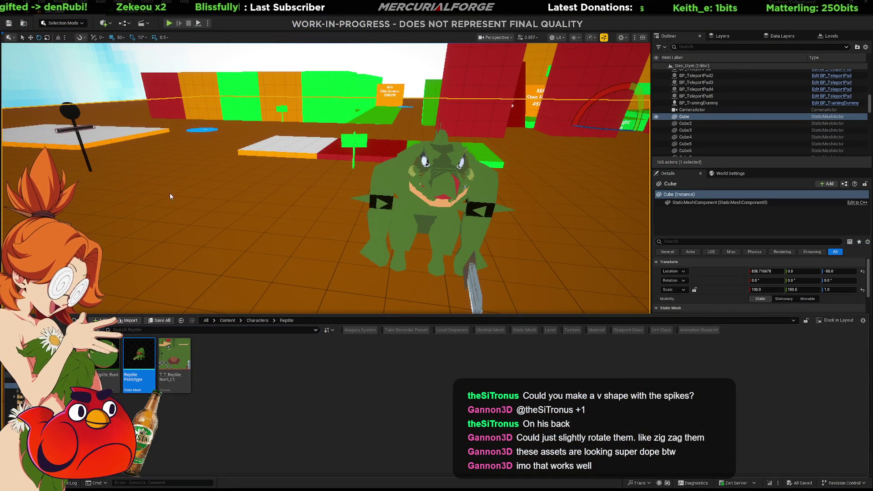
Start Play-In-Editor and run the character around the reptile dummy and dome to view it from all sides
mouse_move(269, 178)
right_down()
mouse_move(346, 182)
mouse_move(372, 321)
right_up()
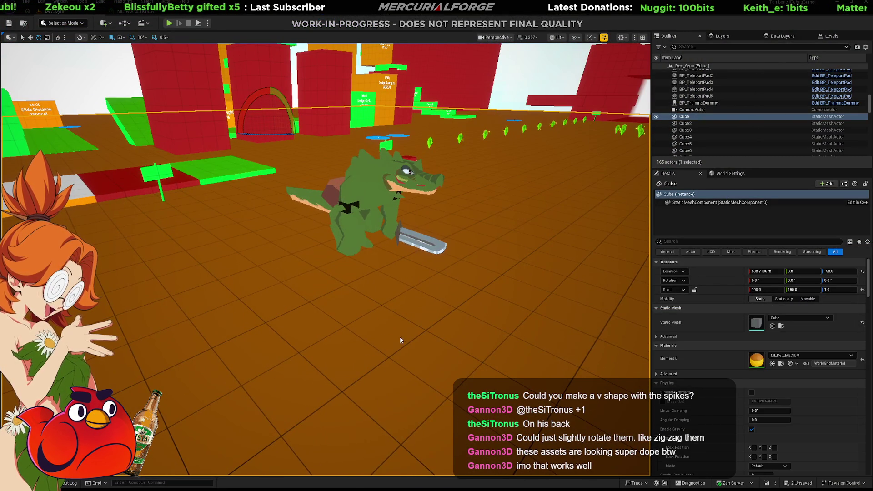
key(alt+p)
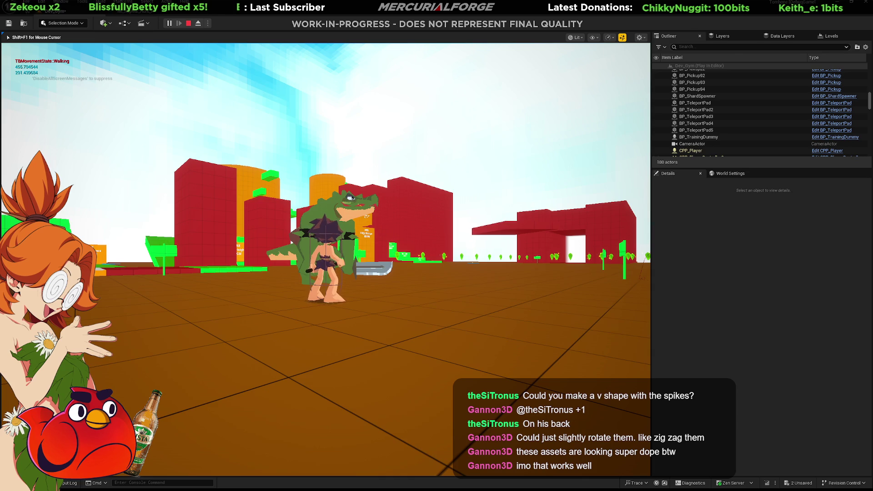
key(w)
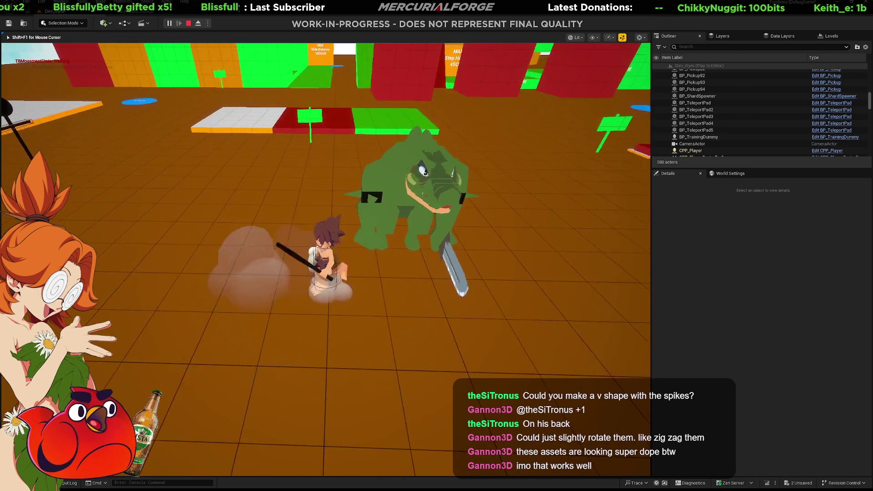
key(w)
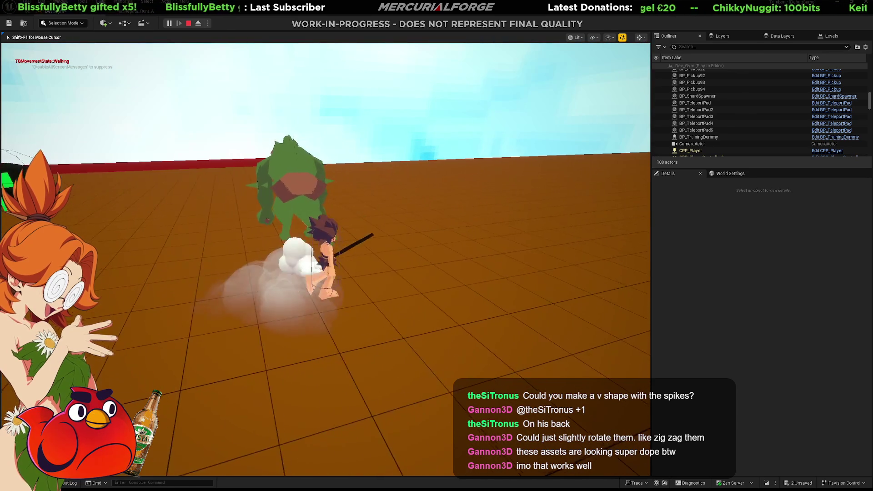
key(w)
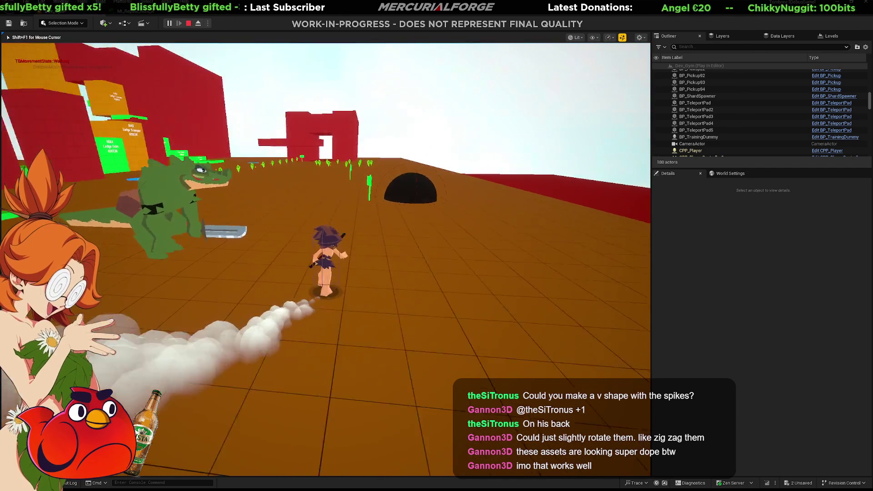
key(w)
key(w)
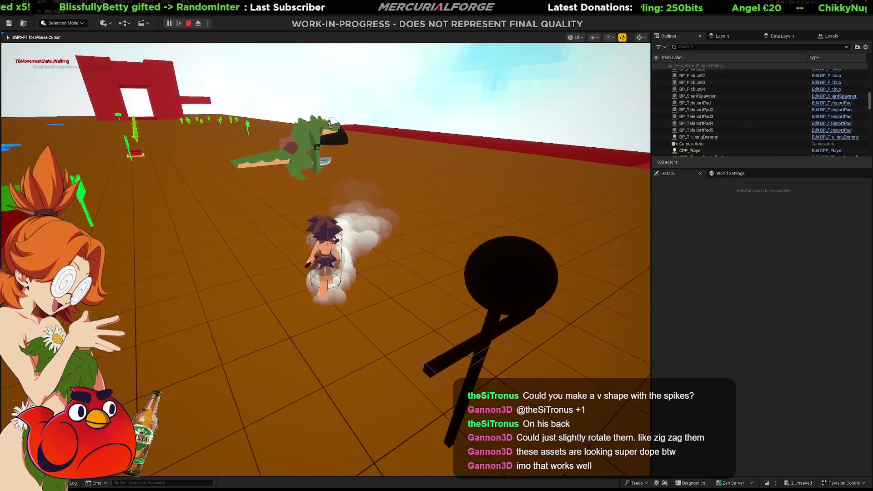
key(w)
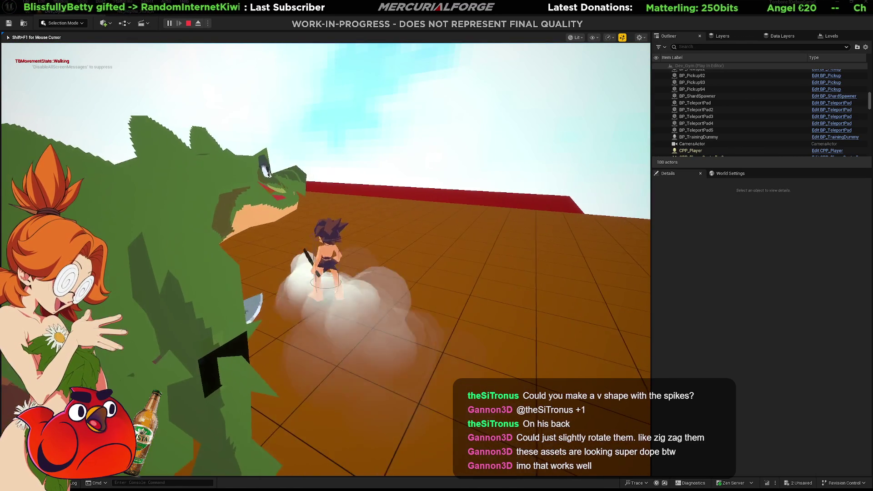
key(w)
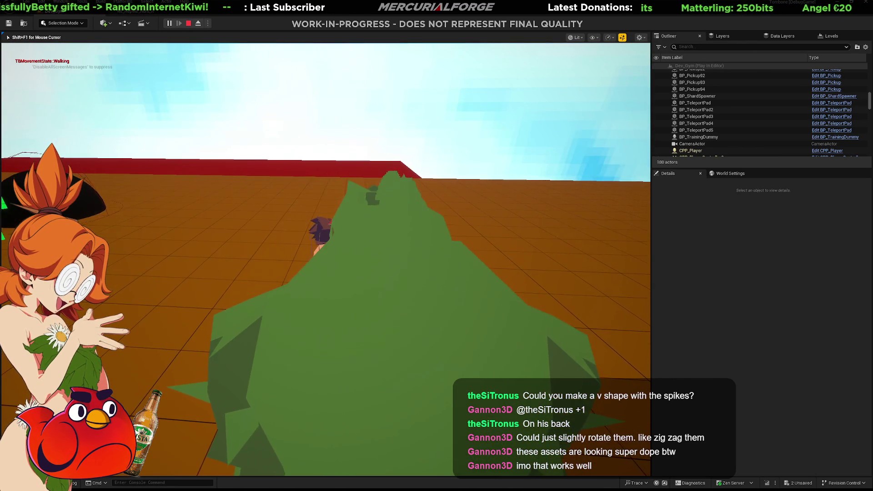
key(w)
key(w)
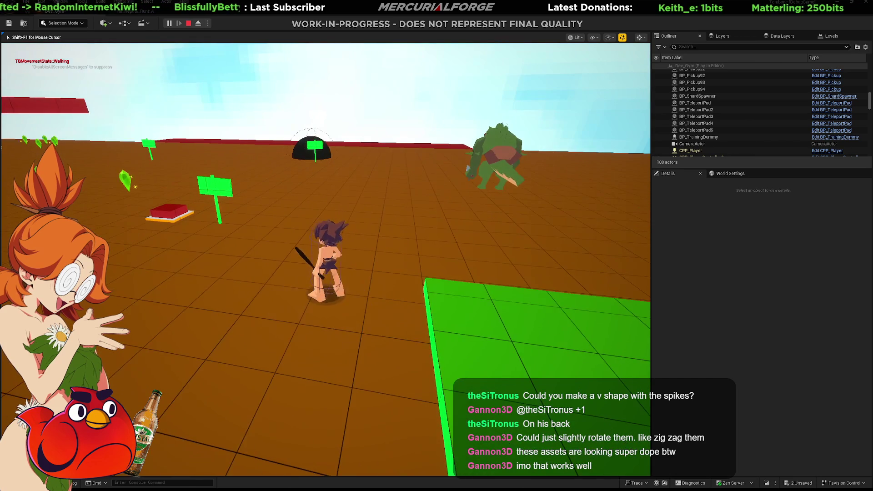
key(w)
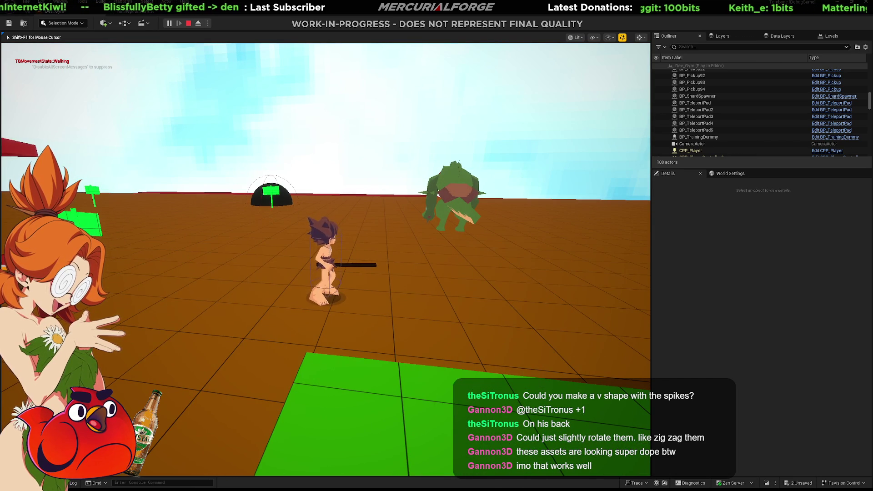
key(w)
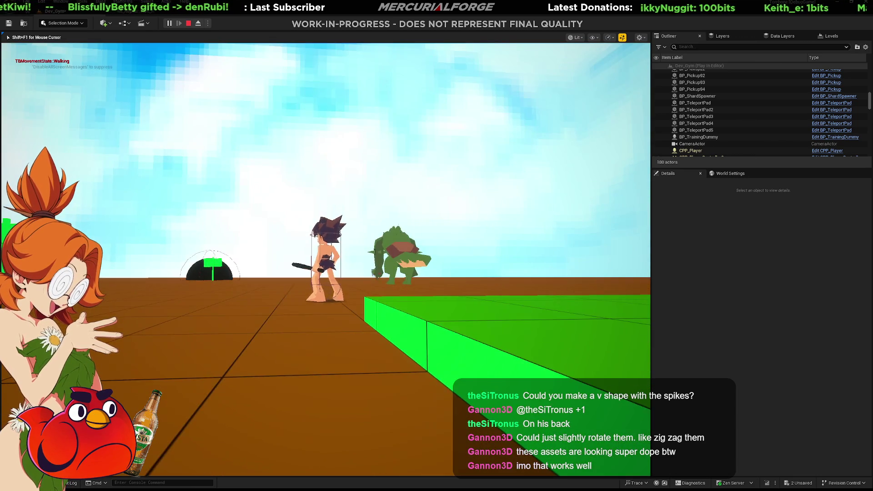
key(s)
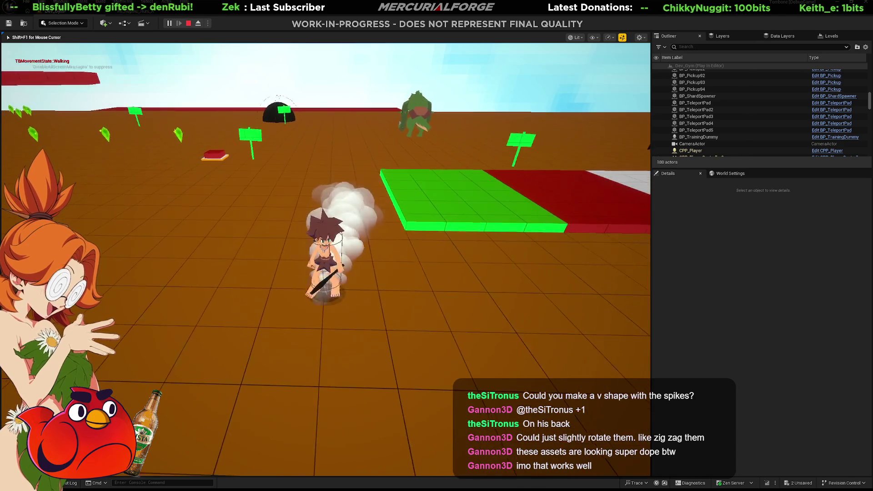
key(w)
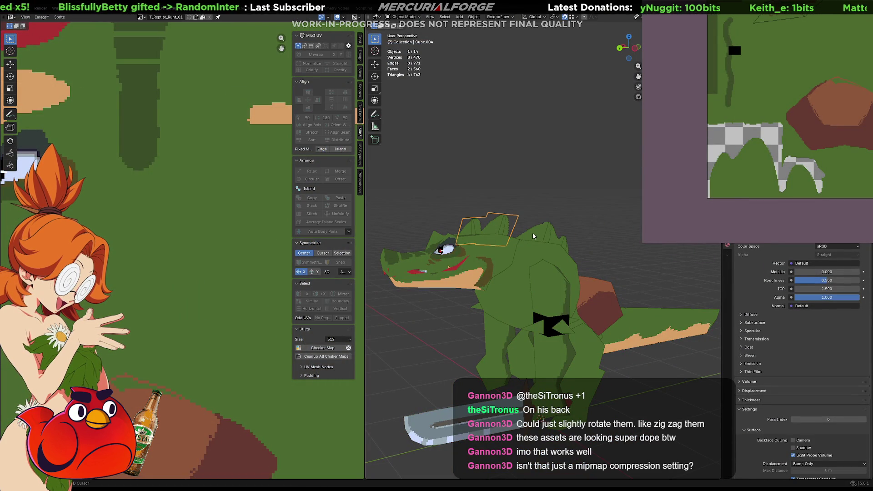
Box-select the back spike pieces, enter Edit Mode, then switch back to Unreal
drag(615, 209, 462, 234)
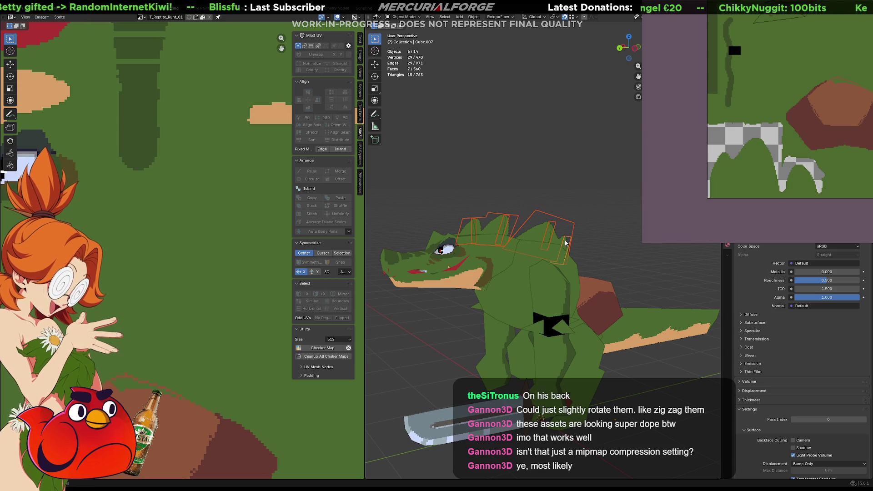
key(Tab)
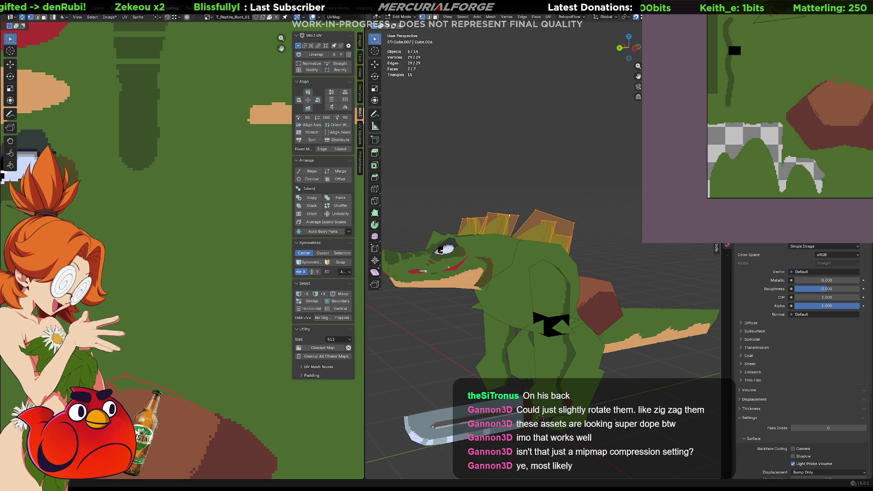
key(alt+Tab)
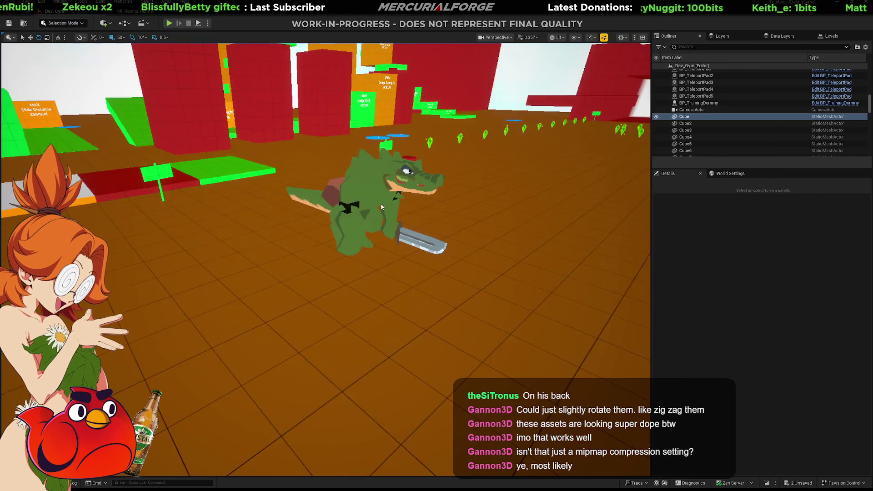
Open the reptile texture in the texture editor from the reptile folder
mouse_move(381, 206)
right_down()
mouse_move(371, 192)
mouse_move(380, 164)
right_up()
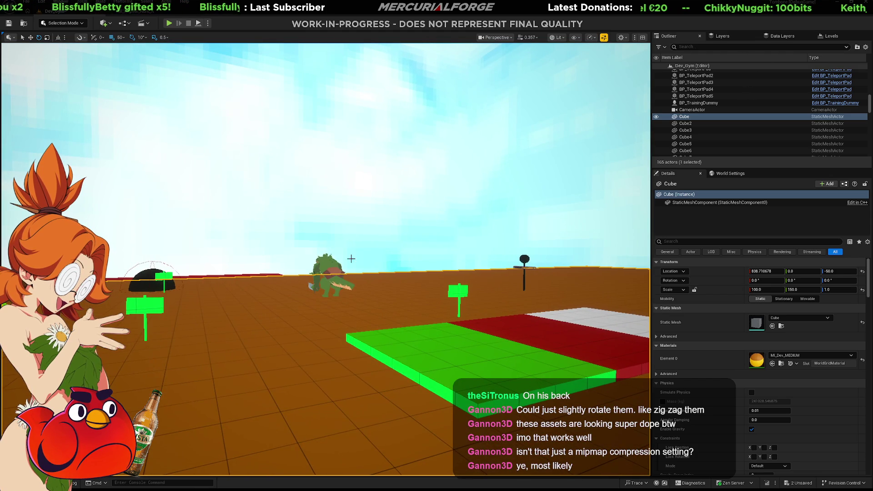
key(ctrl+space)
double_click(175, 359)
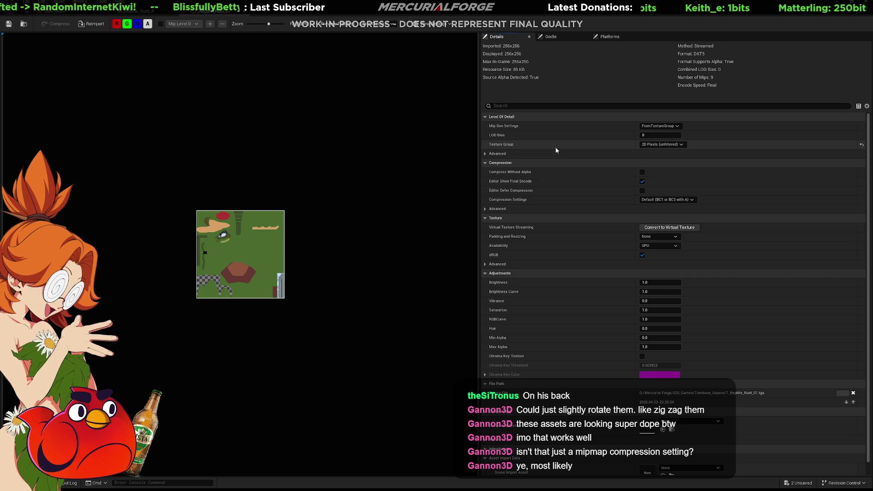
scroll(606, 277, down, 1)
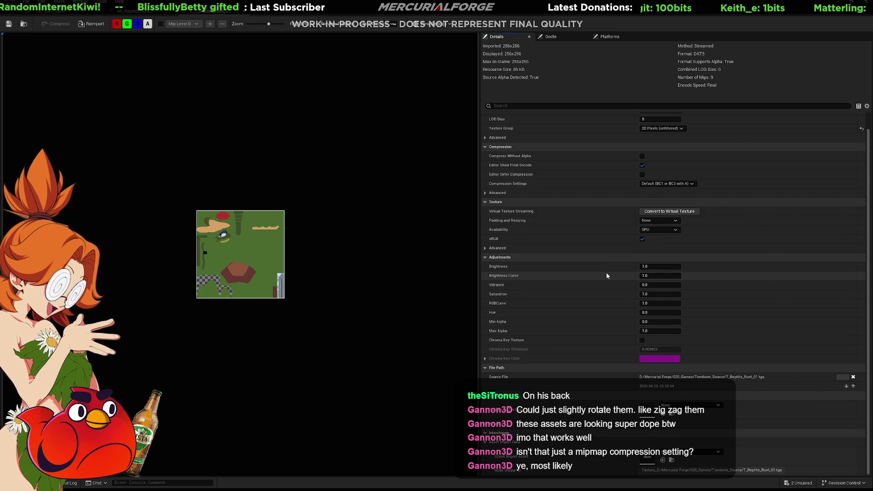
scroll(602, 271, up, 1)
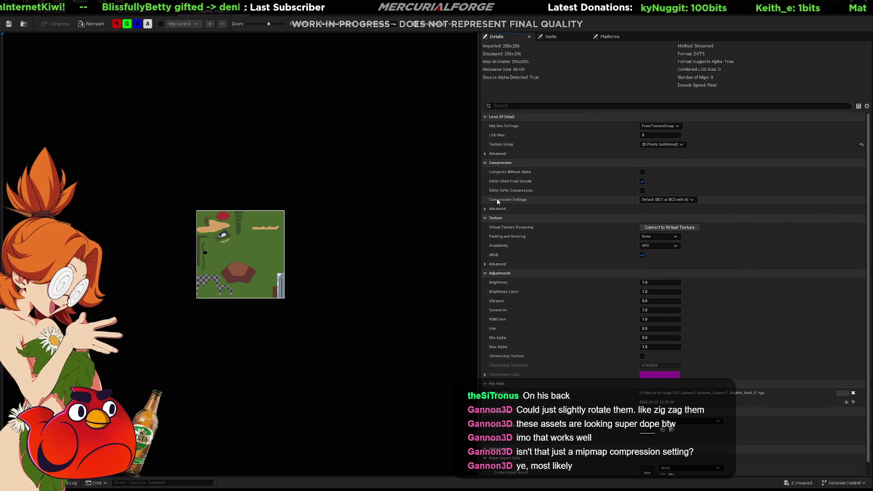
Expand and collapse the advanced tiling, compression and level of detail sections in Details
click(485, 264)
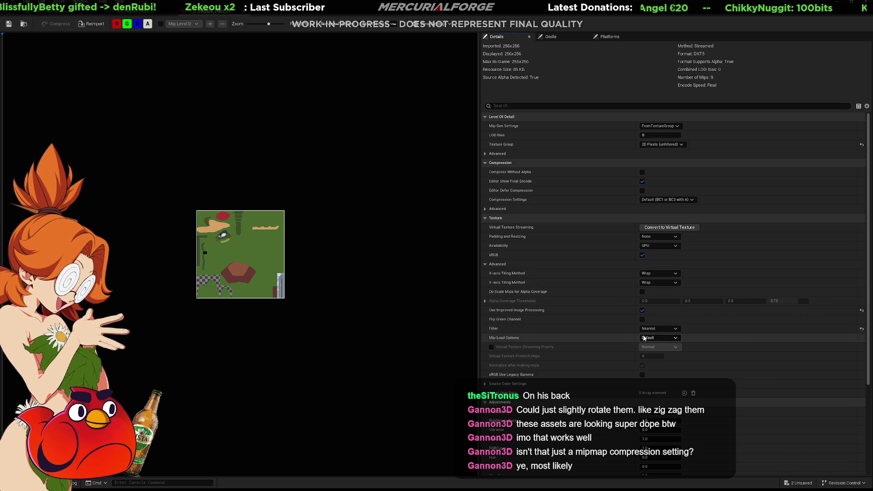
click(485, 218)
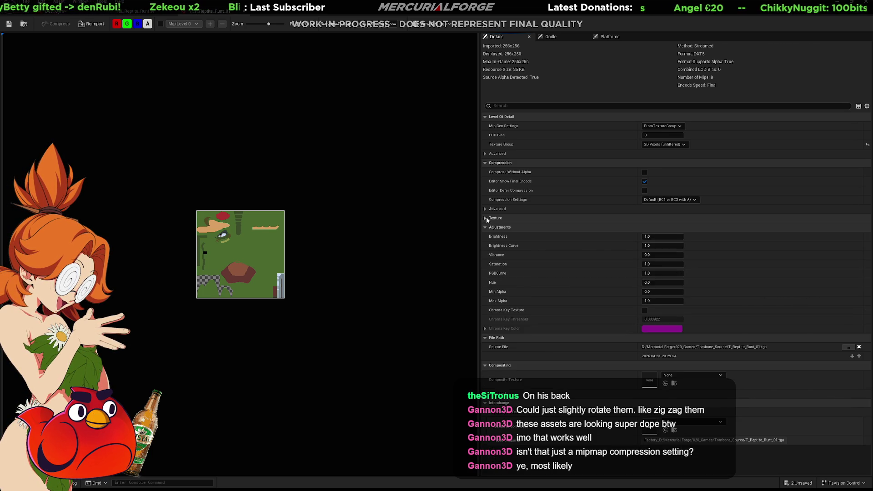
click(485, 209)
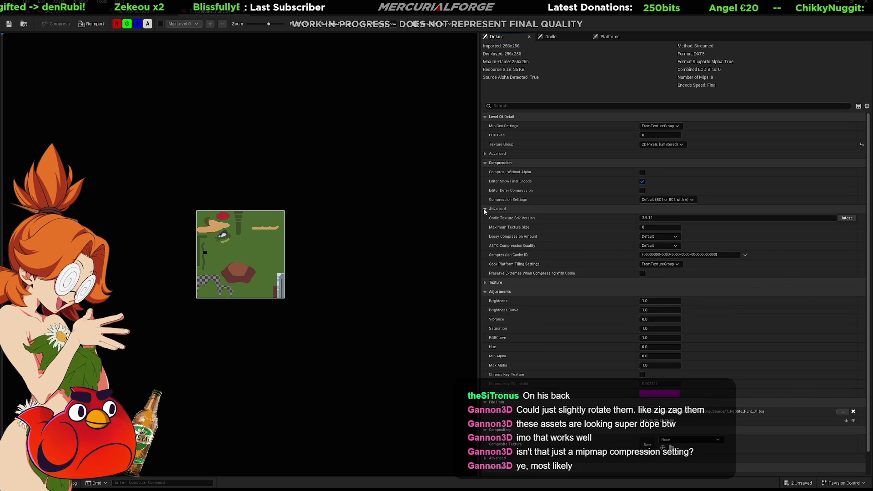
click(484, 209)
click(485, 154)
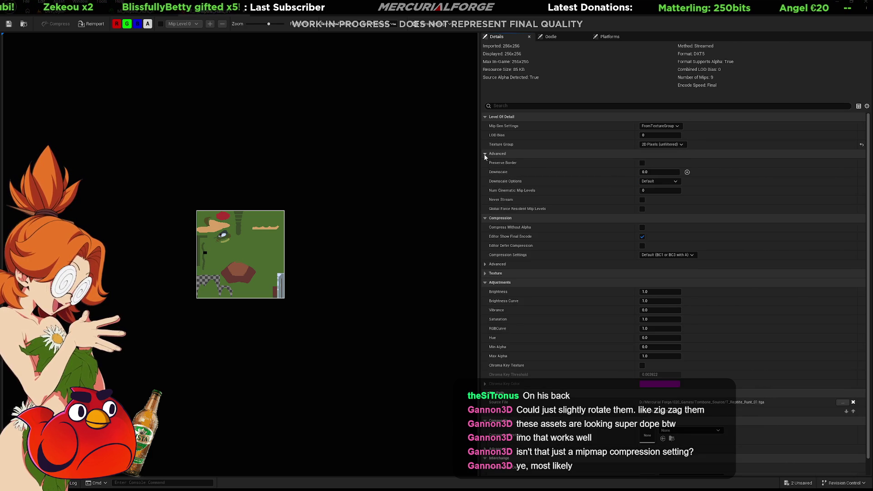
click(484, 154)
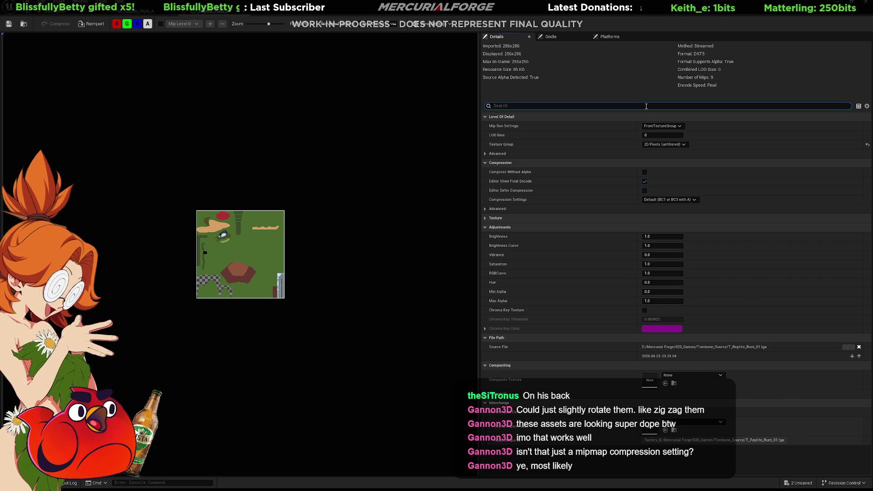
Search the texture's Details properties and untick Use Improved Image Processing
text(cn)
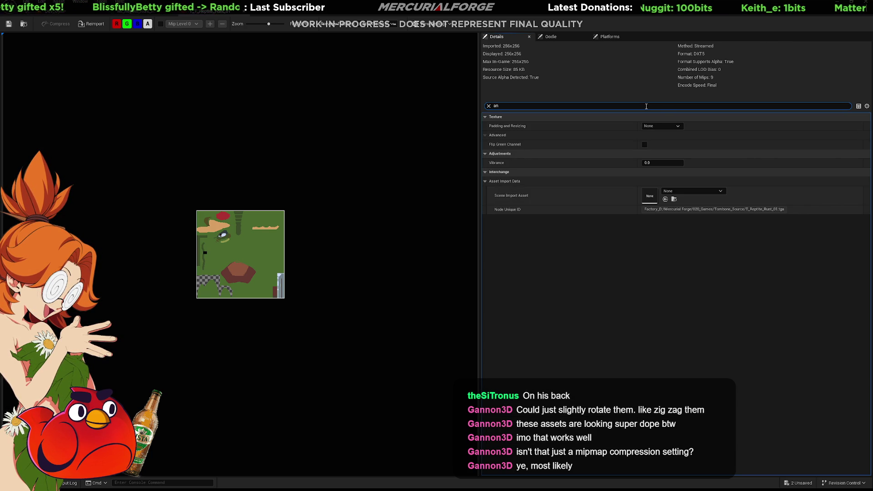
text(t)
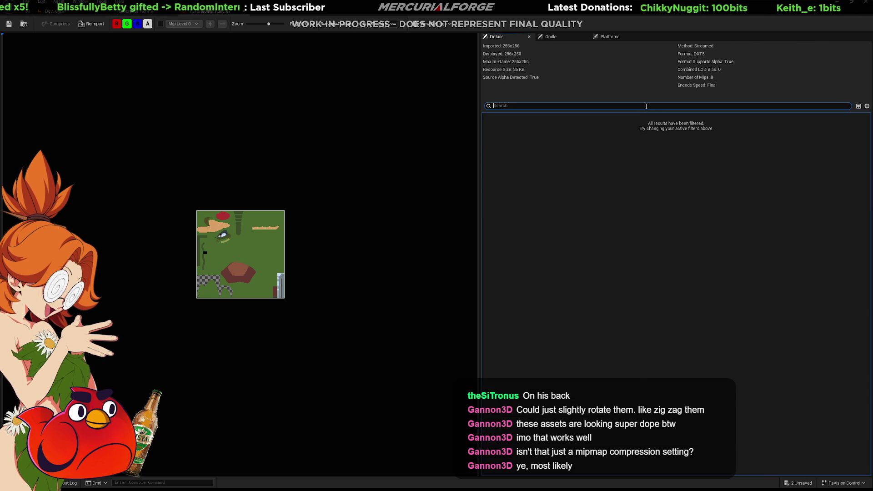
text(ali)
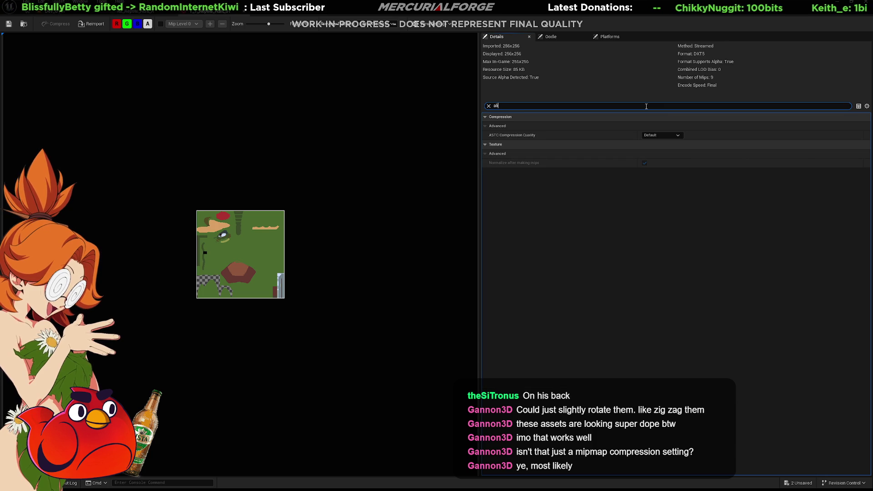
key(BackSpace)
key(BackSpace)
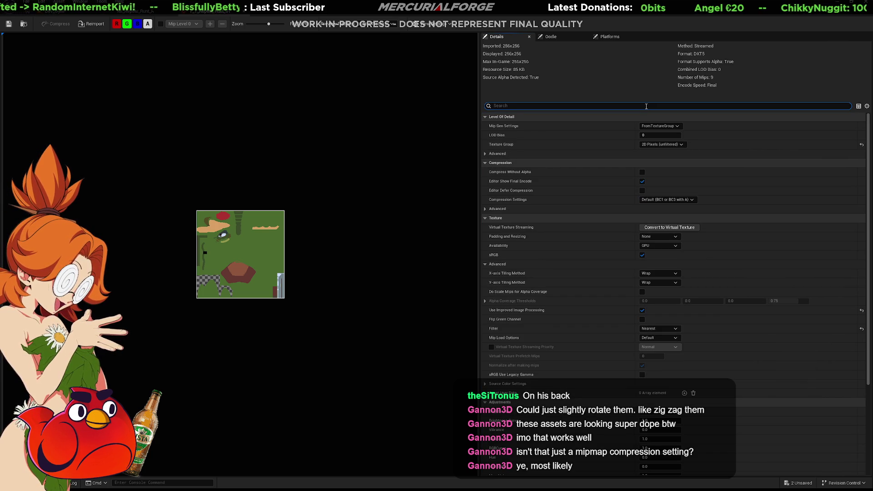
text(filter)
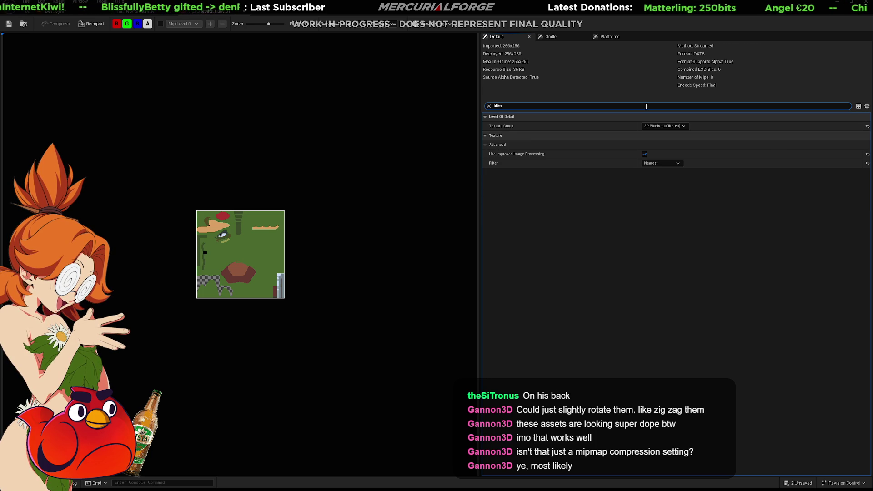
key(BackSpace)
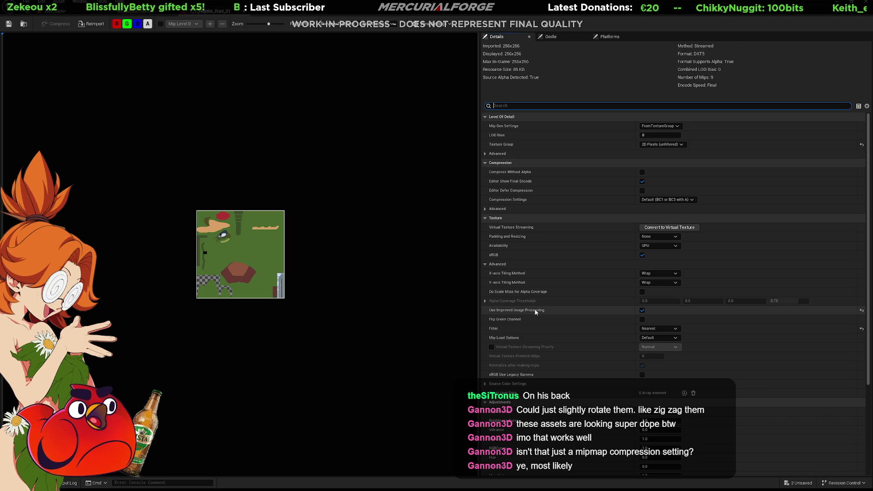
click(640, 314)
click(642, 311)
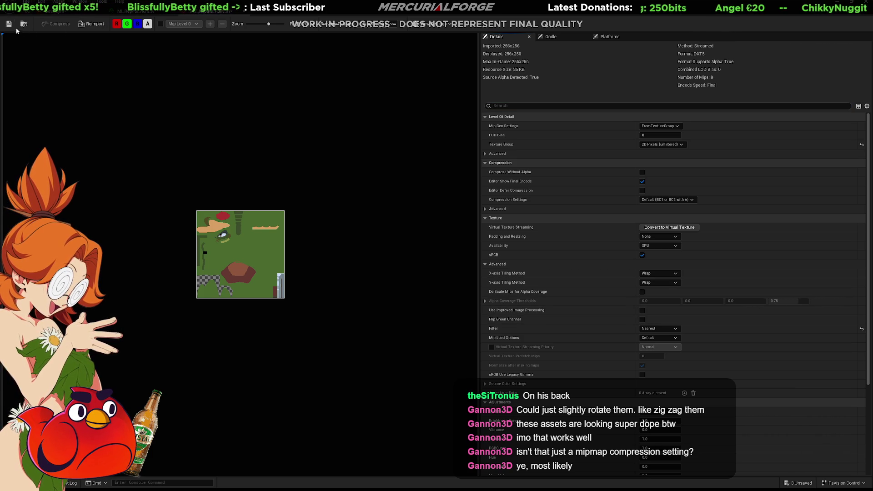
Look around the Dev_Gym level, flying toward and back from the training dummy
click(56, 12)
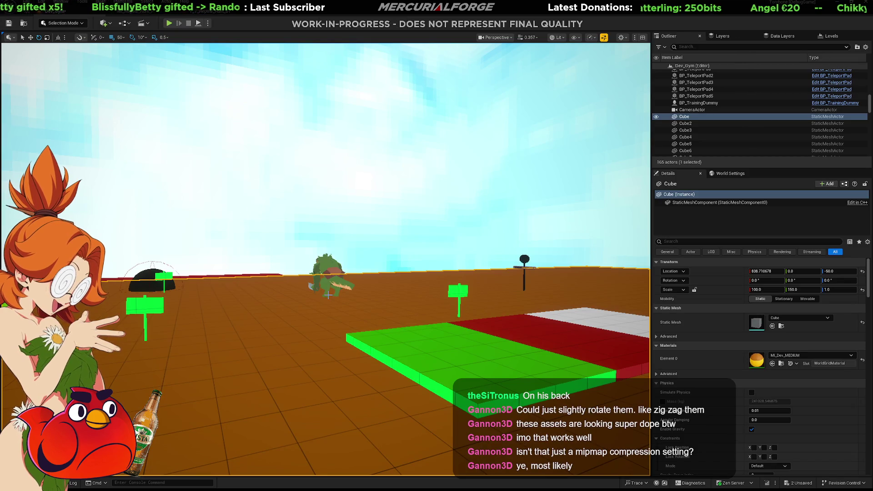
mouse_move(326, 228)
right_down()
mouse_move(359, 228)
mouse_move(327, 231)
right_up()
key(w)
key(s)
right_drag(328, 294, 328, 294)
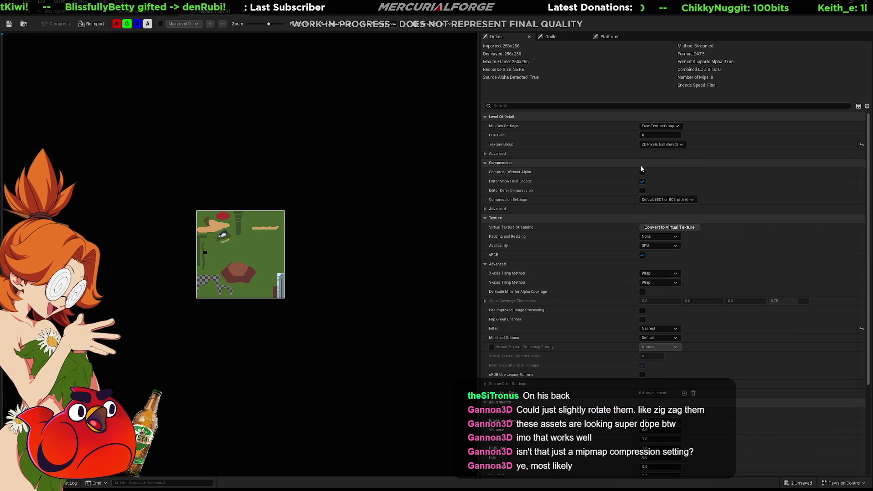
Enable Do Scale Mips for Alpha Coverage on the reptile texture, leaving mip loading at default
click(642, 292)
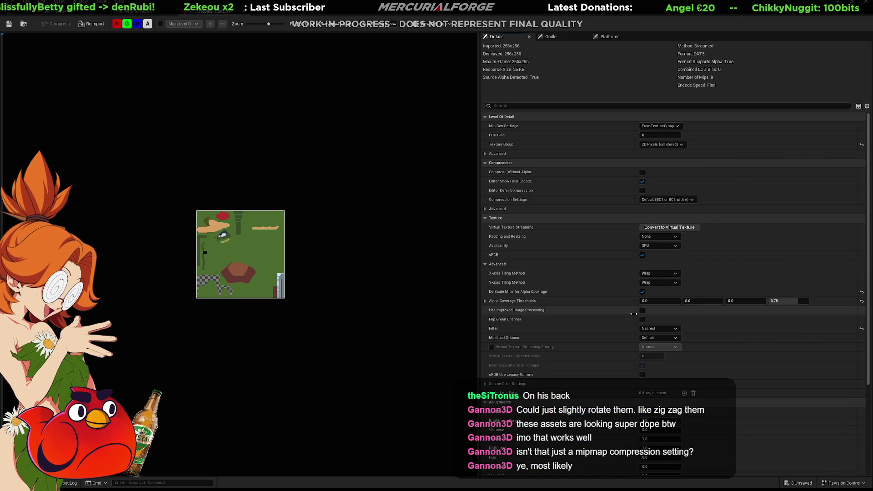
click(660, 337)
click(655, 355)
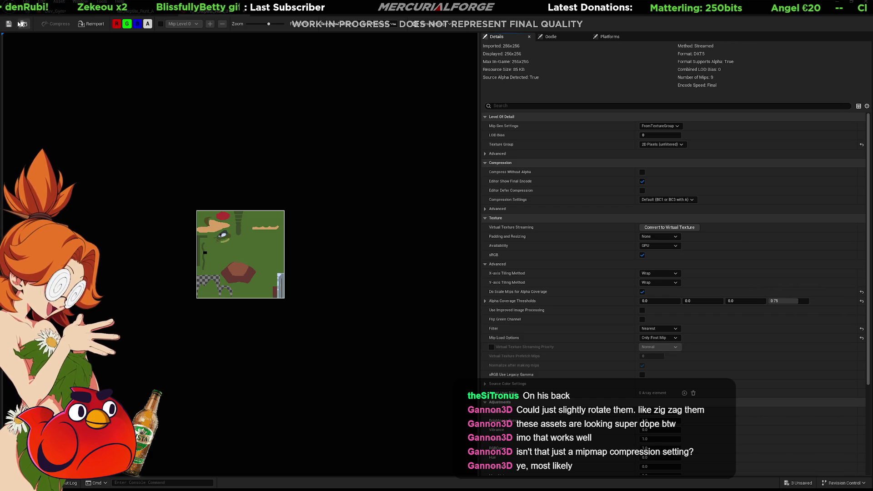
click(43, 14)
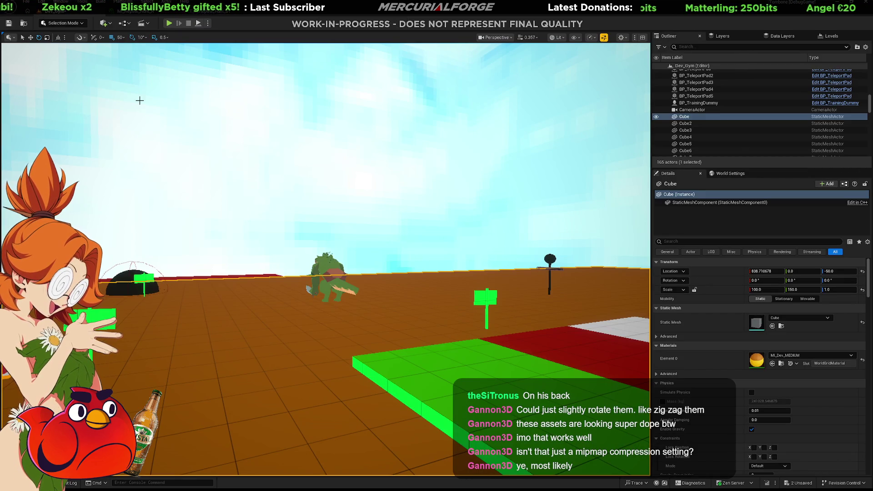
click(219, 13)
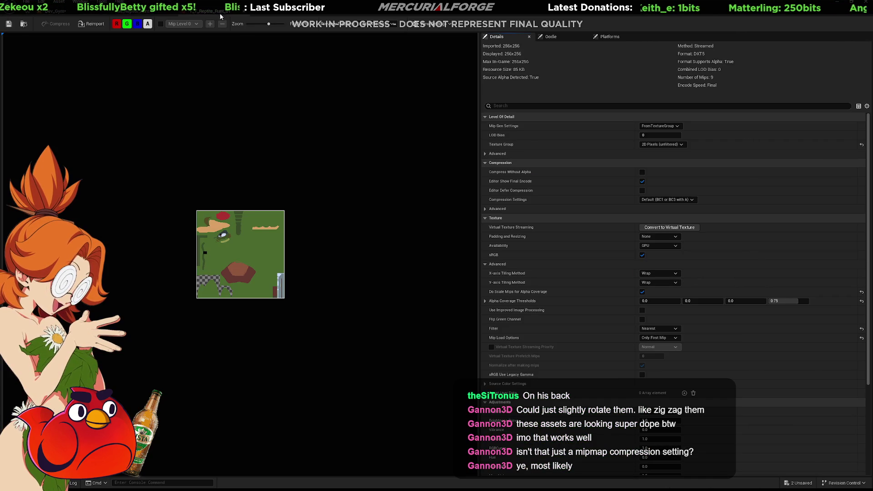
click(665, 341)
click(660, 347)
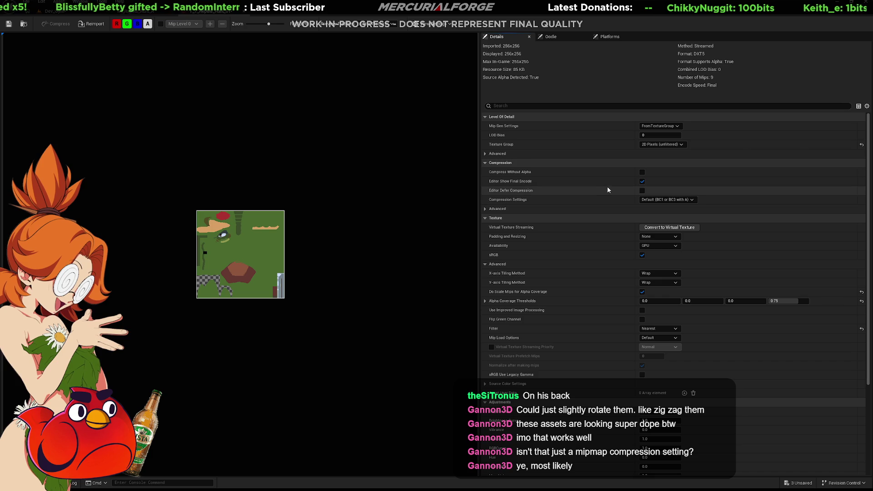
Set Mip Gen Settings to NoMipmaps, save the texture, and return to the Dev_Gym level
click(486, 153)
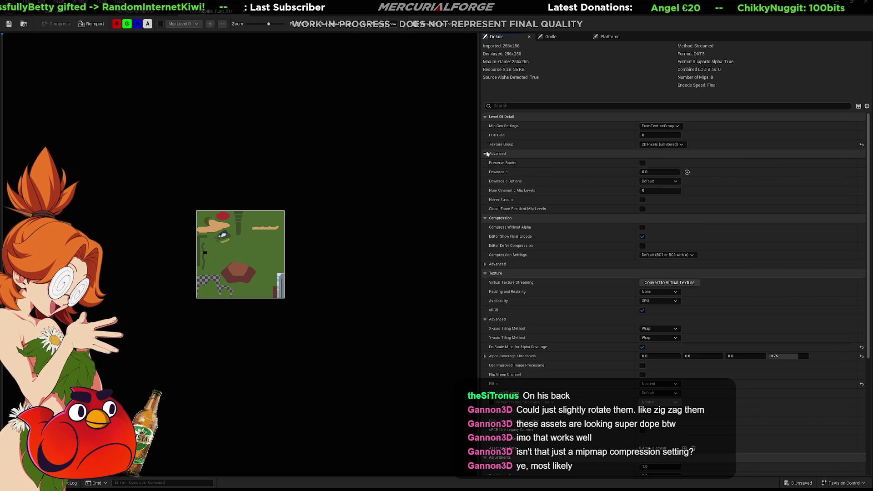
click(486, 153)
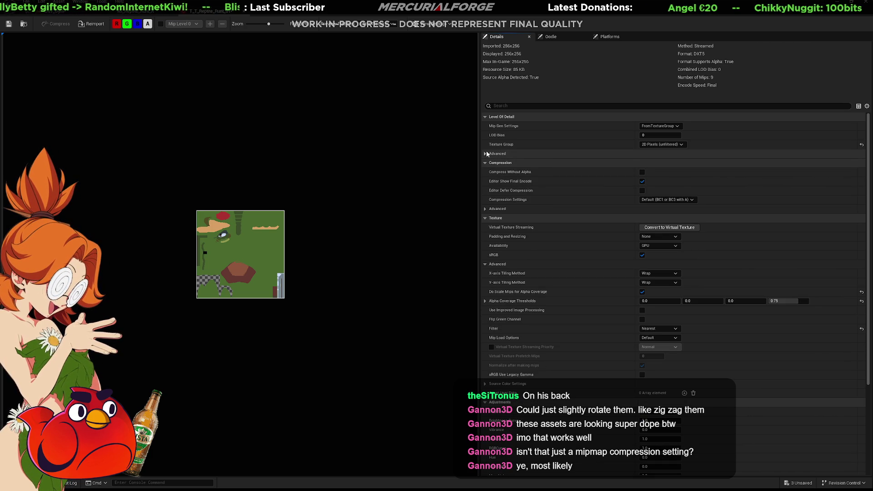
click(673, 131)
click(667, 225)
key(ctrl+s)
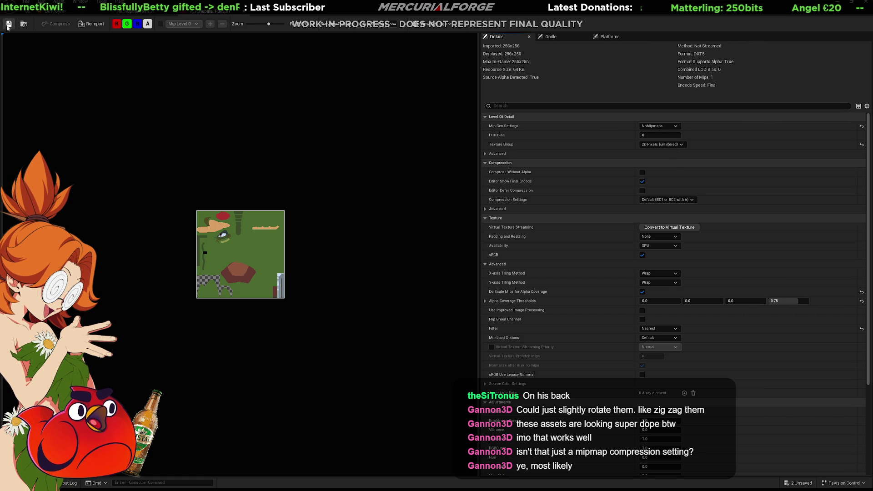
click(64, 13)
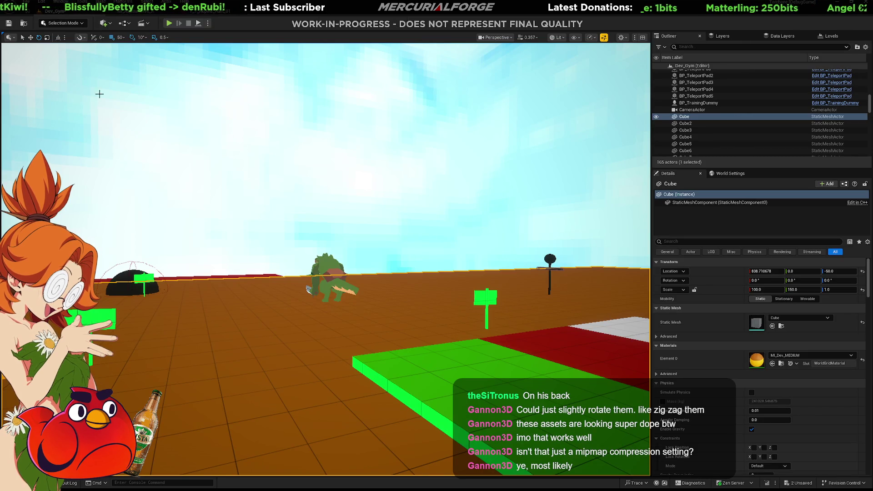
key(alt+p)
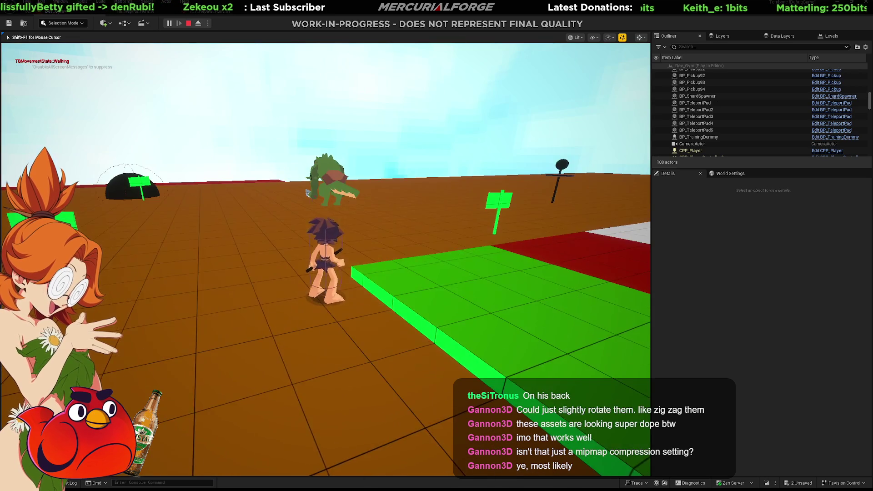
key(shift)
key(a)
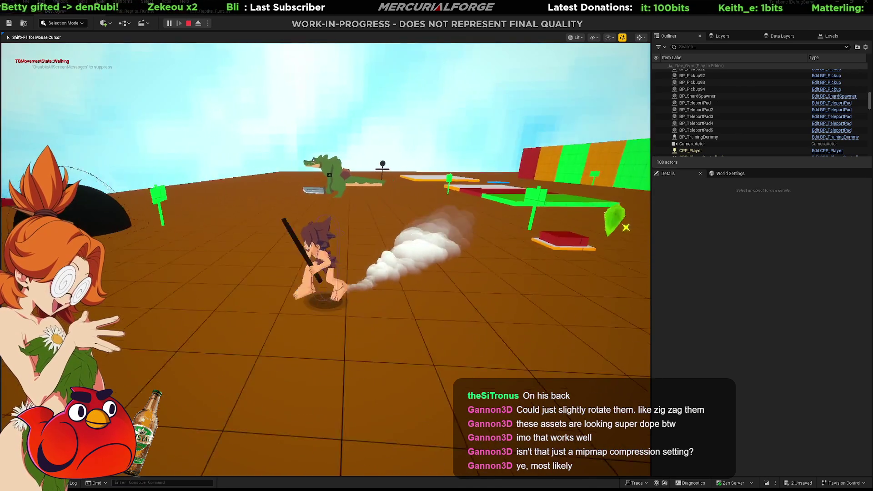
key(w)
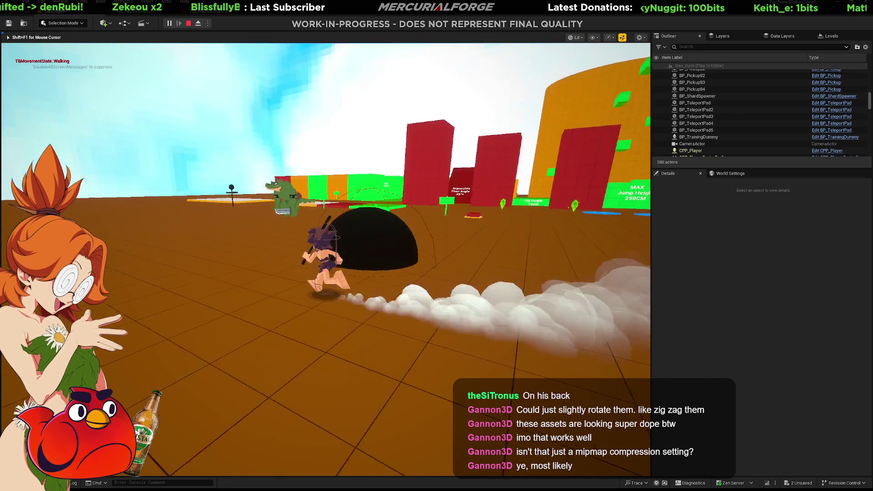
key(w)
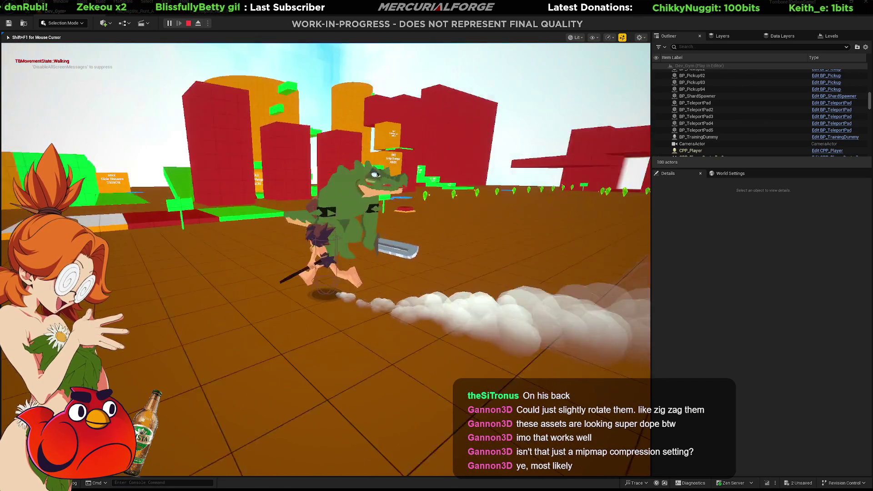
key(w)
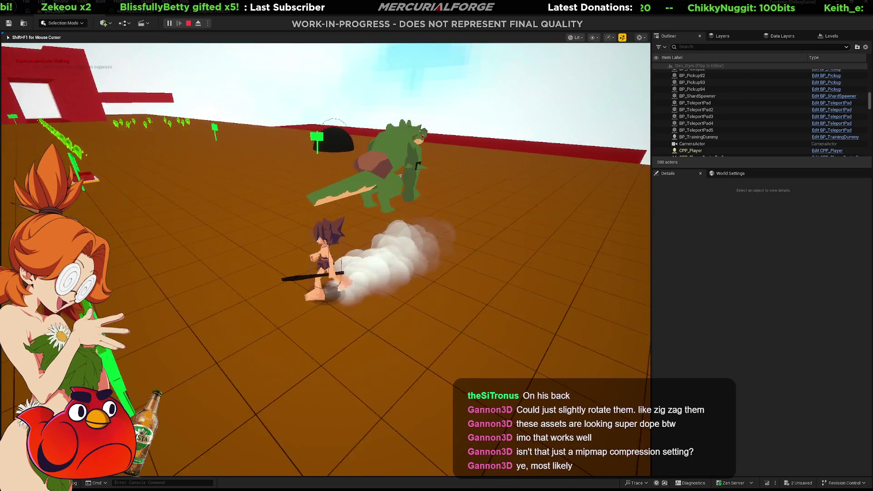
key(w)
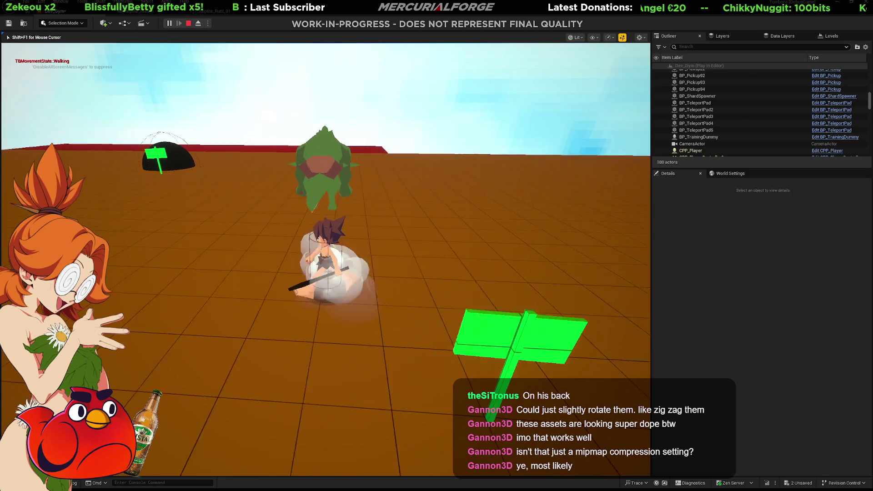
key(w)
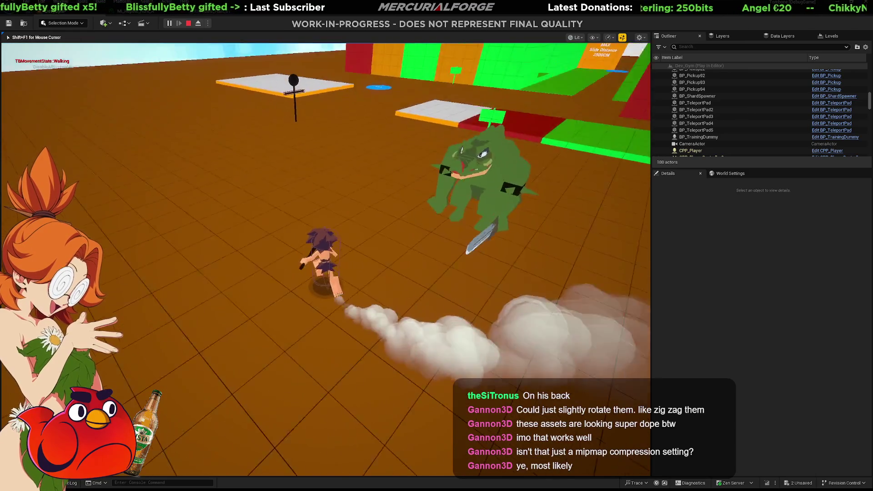
key(w)
key(w)
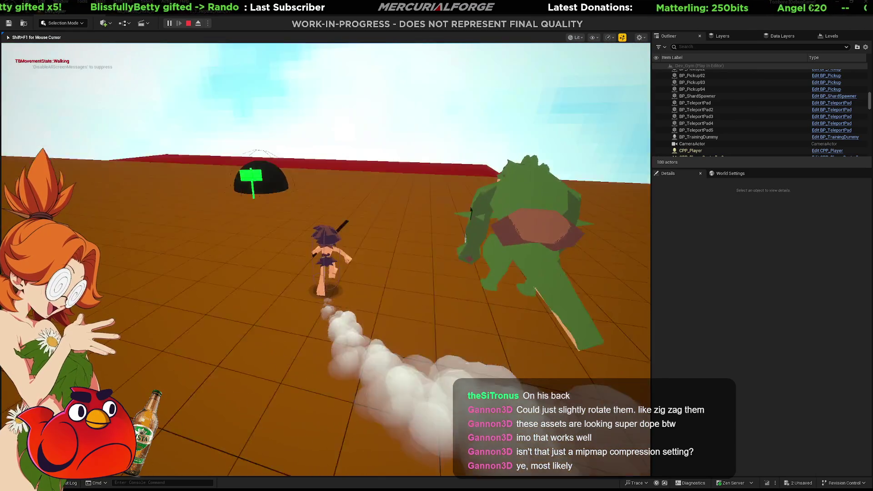
key(w)
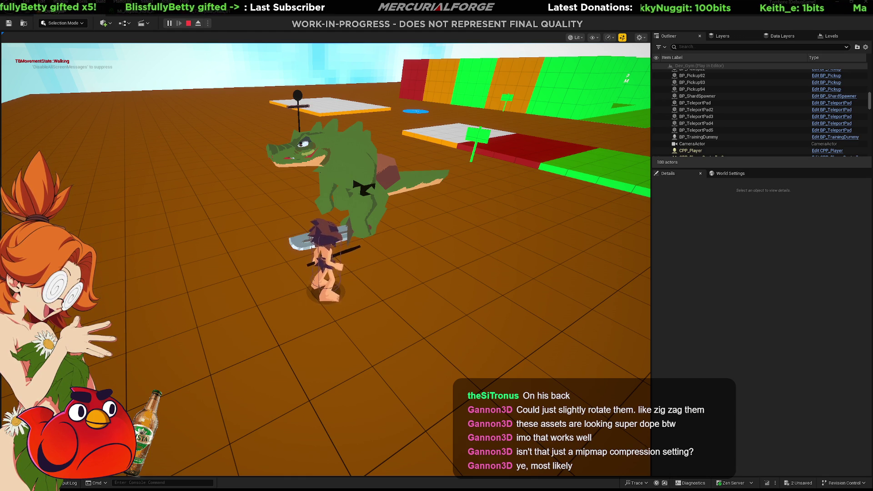
key(Escape)
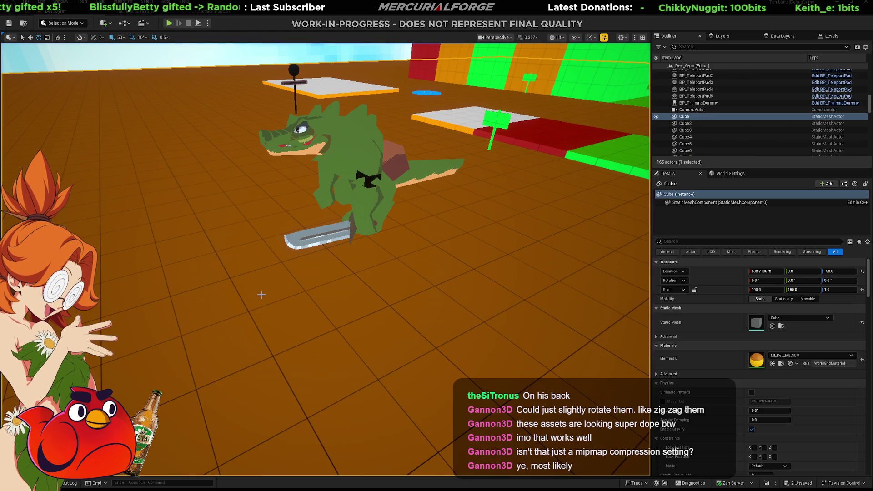
Show the Content/Characters/Reptile folder in the Content Drawer, then switch to Blender
key(ctrl+space)
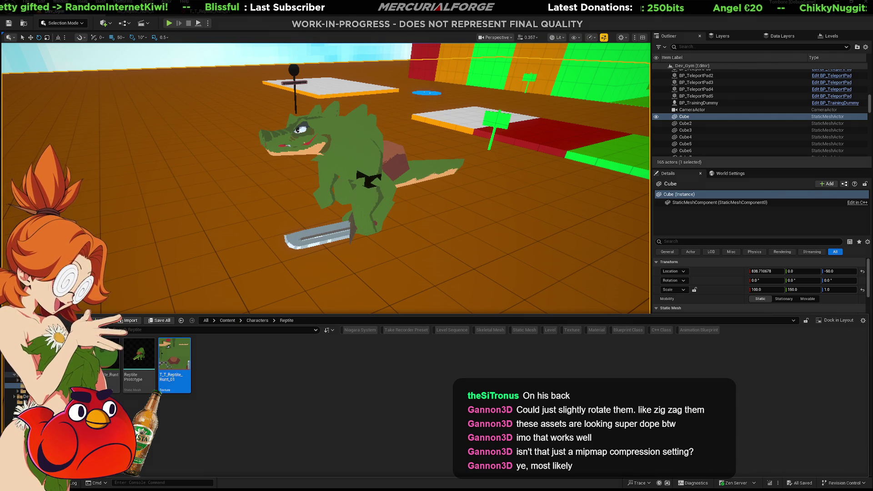
key(alt+Tab)
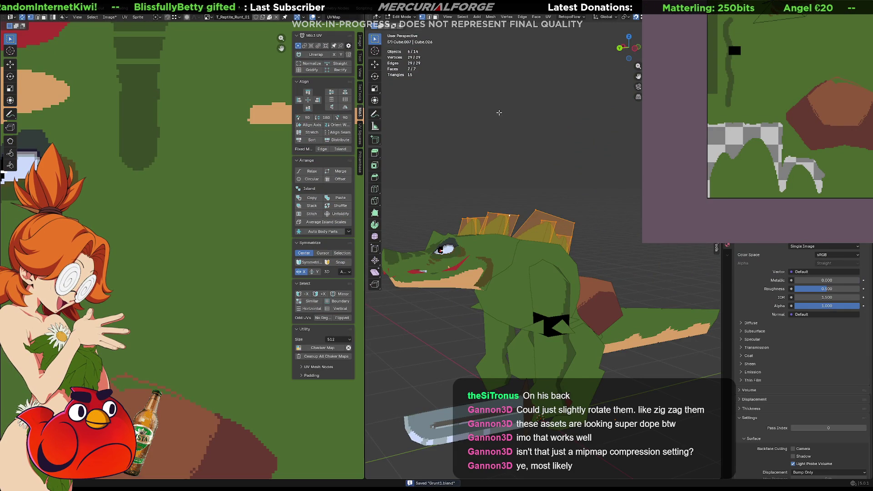
key(alt+a)
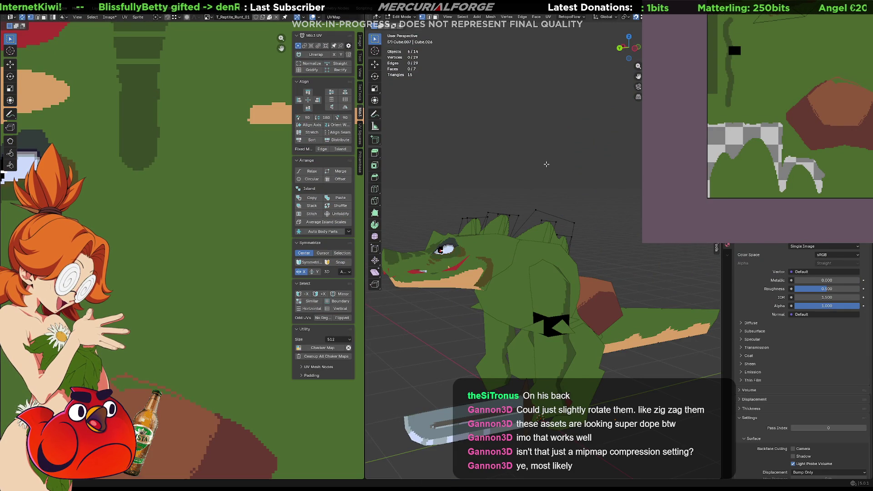
key(Tab)
mouse_move(550, 168)
middle_down()
mouse_move(563, 222)
mouse_move(557, 214)
mouse_move(569, 200)
middle_up()
scroll(564, 248, up, 3)
mouse_move(563, 248)
middle_down()
mouse_move(560, 218)
mouse_move(503, 242)
mouse_move(395, 232)
mouse_move(601, 234)
mouse_move(546, 258)
middle_up()
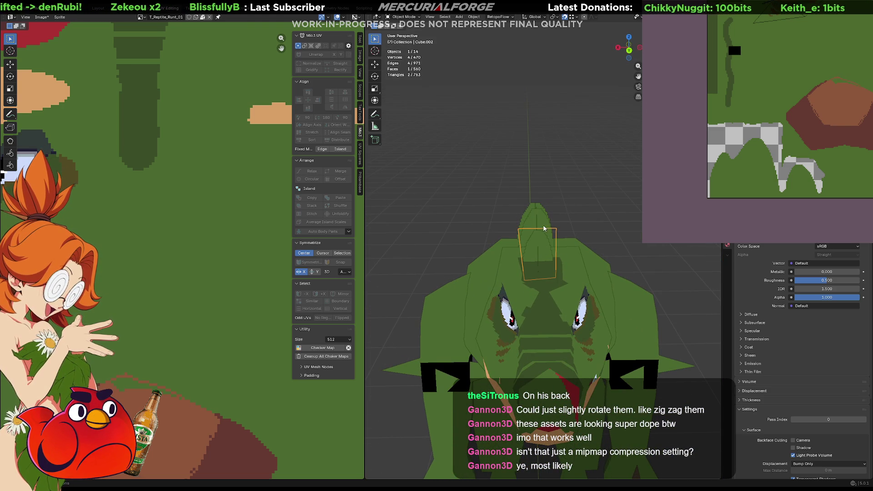
mouse_move(527, 220)
middle_down()
mouse_move(594, 235)
mouse_move(590, 248)
middle_up()
click(577, 248)
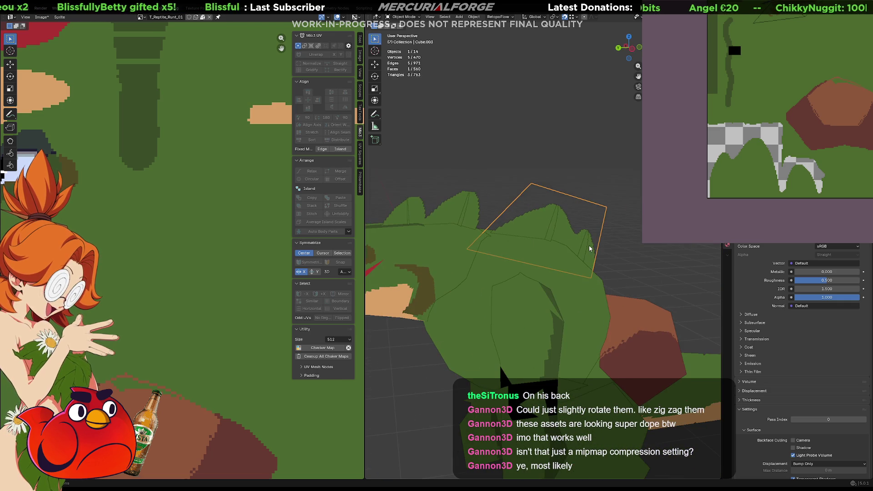
click(476, 207)
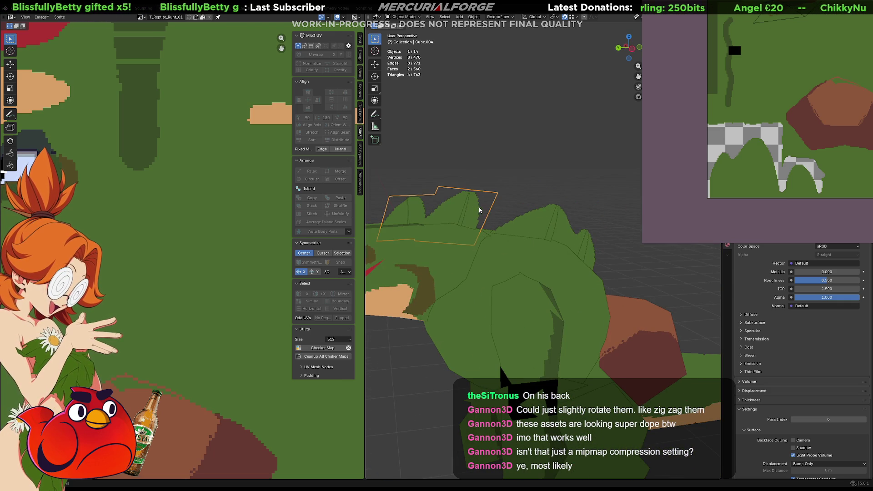
mouse_move(480, 203)
middle_down()
mouse_move(447, 254)
mouse_move(391, 247)
mouse_move(419, 202)
mouse_move(550, 206)
mouse_move(668, 241)
middle_up()
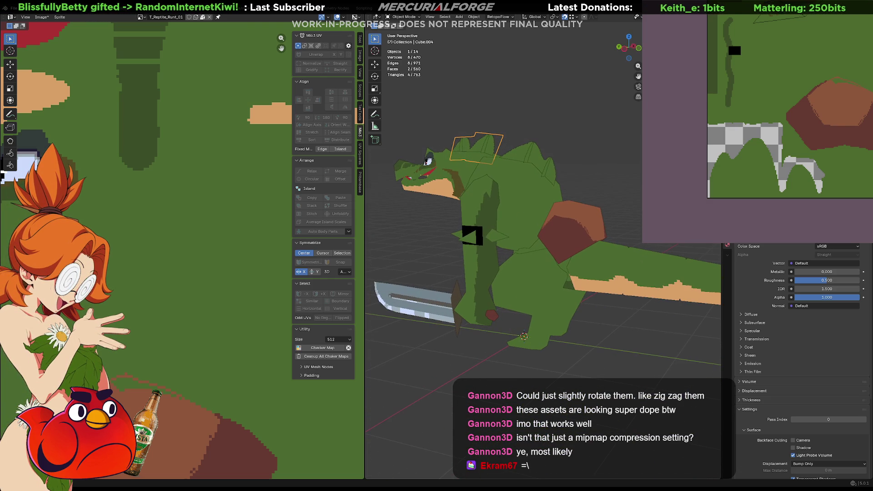
middle_drag(635, 185, 597, 228)
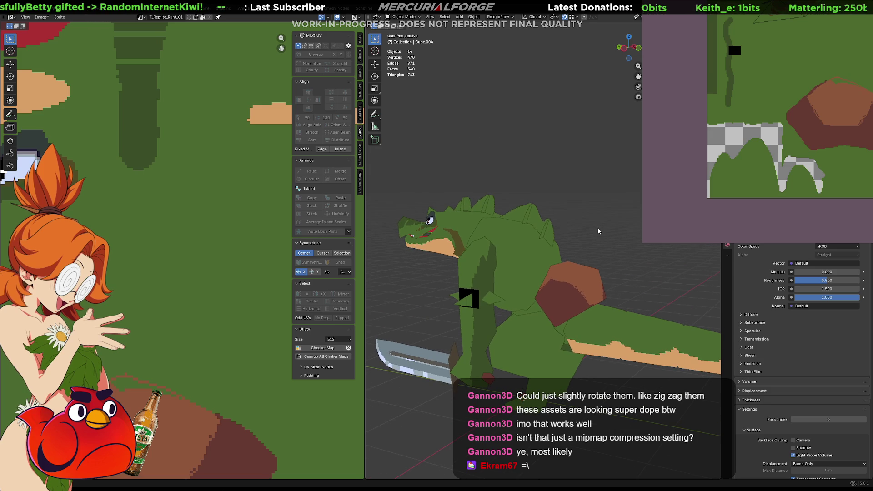
key(a)
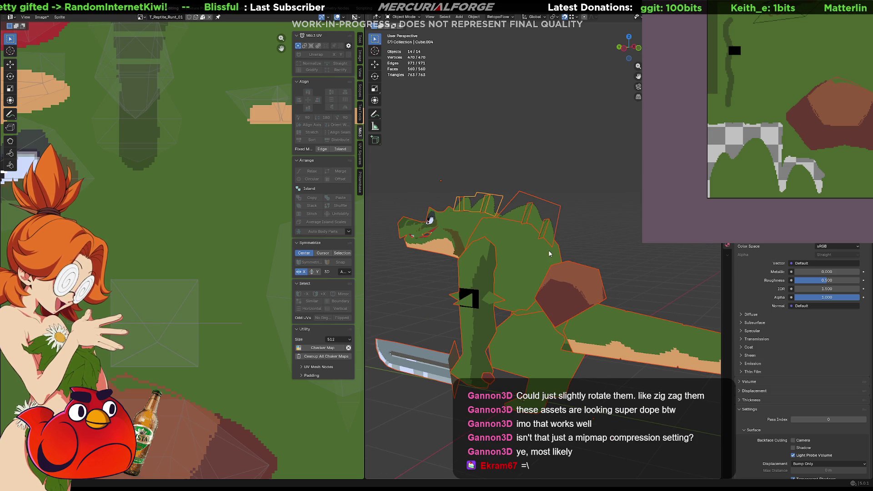
key(ctrl+j)
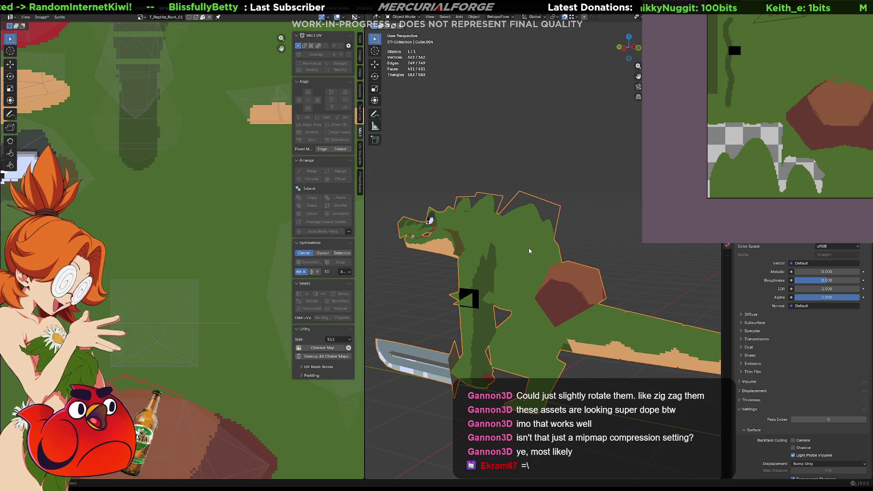
click(570, 239)
mouse_move(599, 234)
middle_down()
mouse_move(545, 233)
mouse_move(514, 268)
mouse_move(411, 267)
mouse_move(663, 258)
mouse_move(579, 272)
mouse_move(403, 274)
mouse_move(593, 265)
mouse_move(423, 270)
middle_up()
key(a)
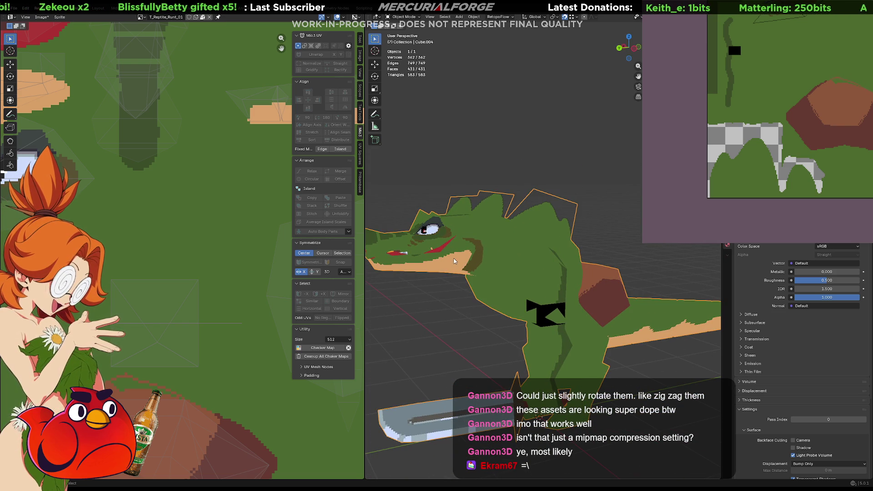
shift+middle_drag(600, 248, 600, 239)
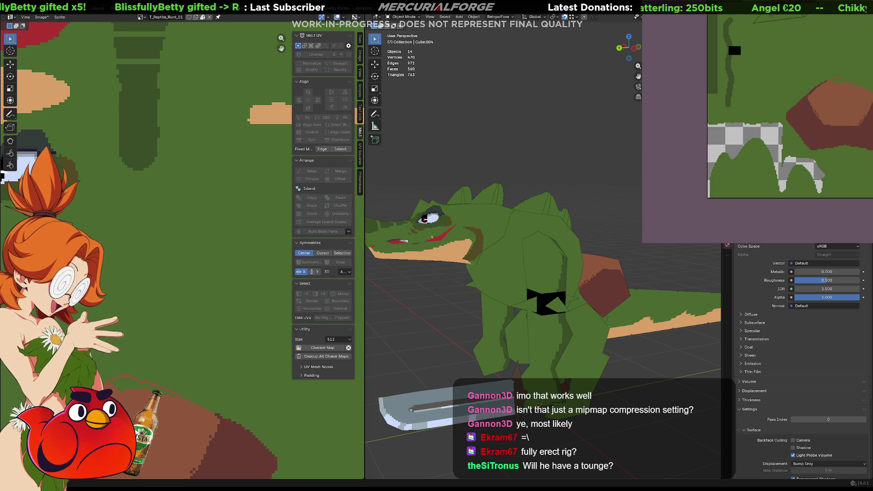
mouse_move(454, 175)
middle_down()
mouse_move(592, 168)
mouse_move(536, 159)
mouse_move(585, 154)
mouse_move(609, 163)
mouse_move(438, 169)
mouse_move(359, 162)
middle_up()
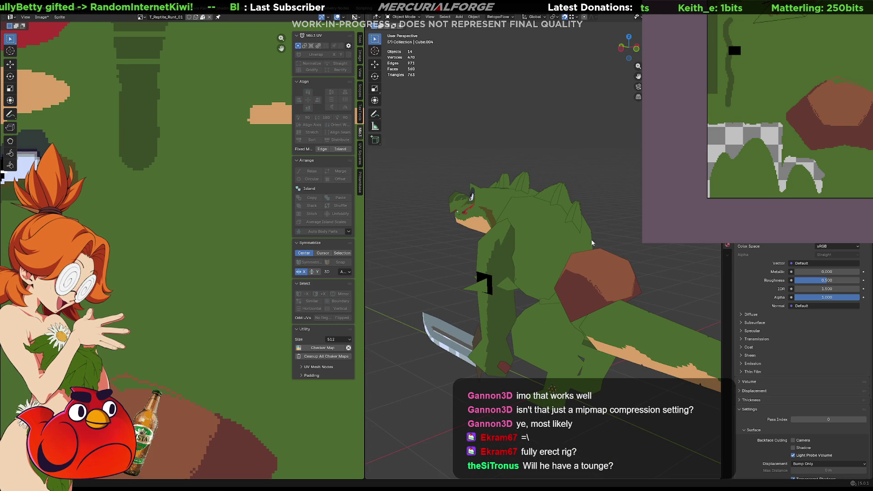
mouse_move(526, 254)
middle_down()
mouse_move(615, 242)
mouse_move(570, 245)
mouse_move(578, 250)
middle_up()
Select the reptile body and zoom the texture view in close on its eye
scroll(566, 237, up, 3)
click(583, 252)
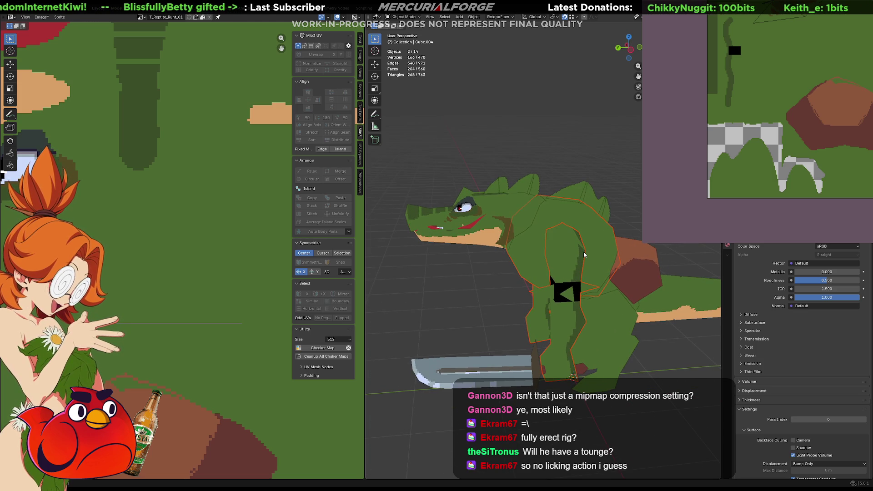
key(Home)
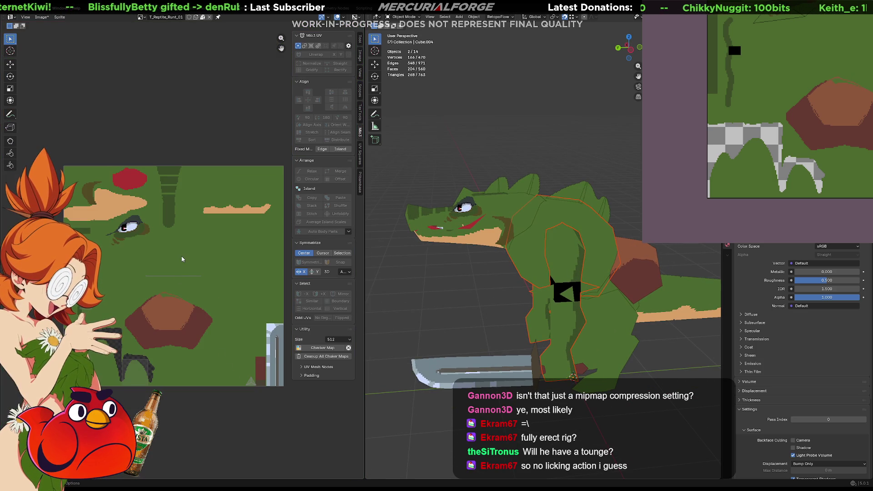
scroll(163, 257, up, 1)
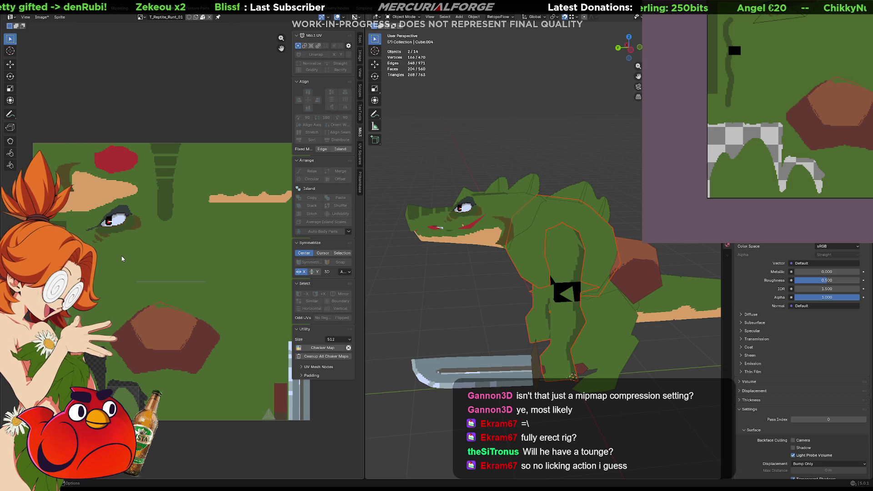
scroll(120, 259, up, 1)
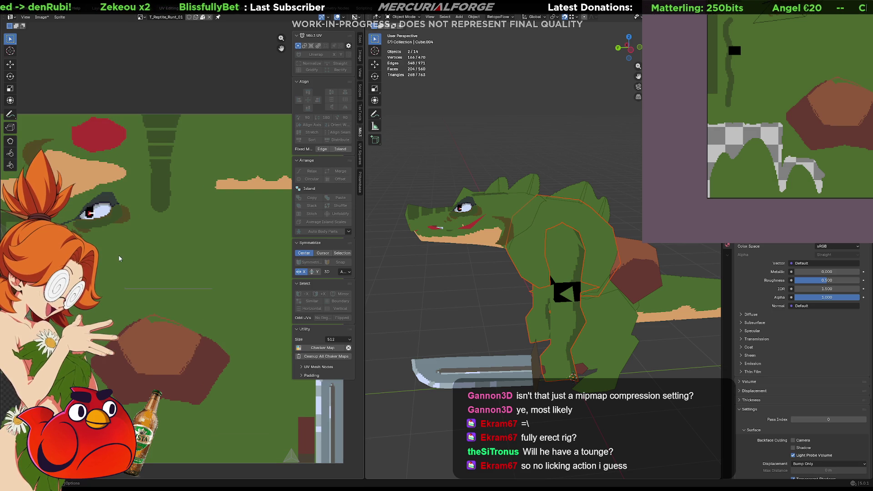
middle_drag(499, 268, 499, 269)
scroll(500, 268, up, 1)
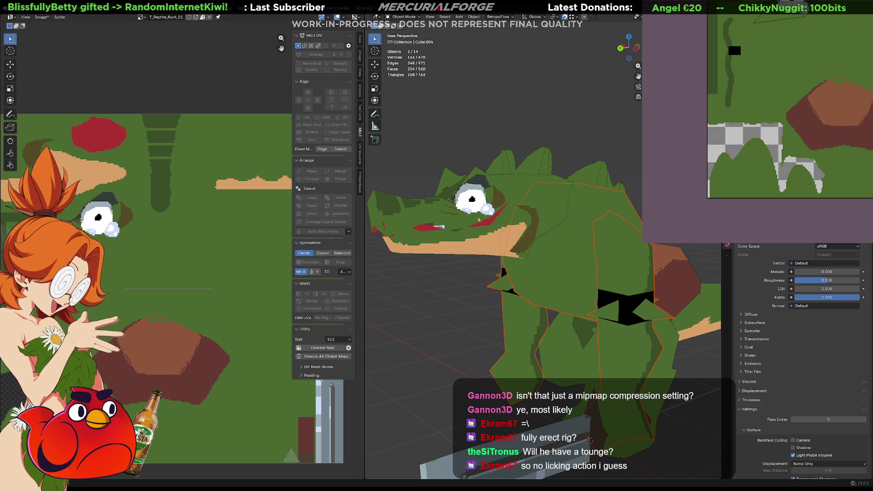
mouse_move(805, 32)
middle_down()
mouse_move(800, 149)
mouse_move(777, 169)
middle_up()
scroll(780, 146, up, 2)
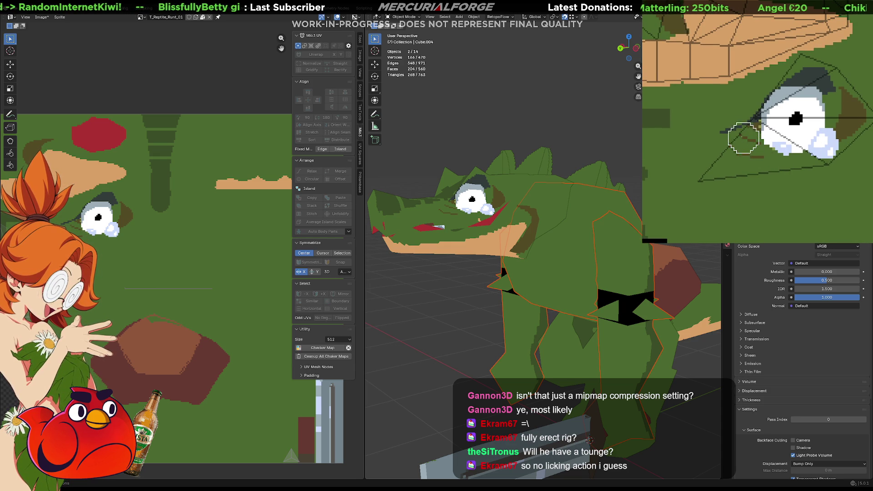
Toggle undo and redo between eye versions, keeping the wide white round eye
key(ctrl+y)
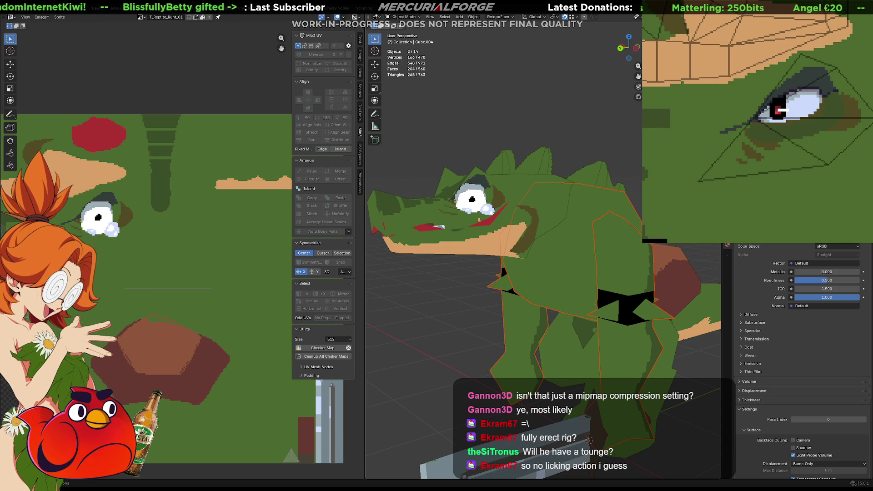
key(ctrl+z)
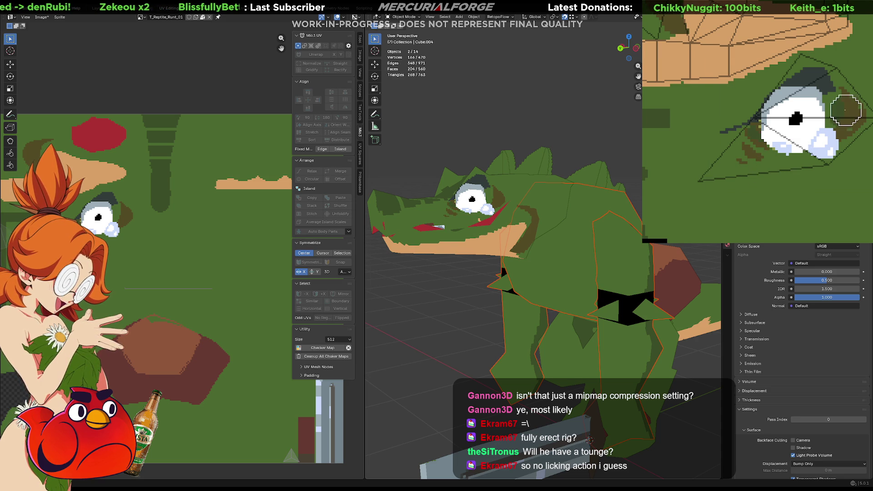
key(g)
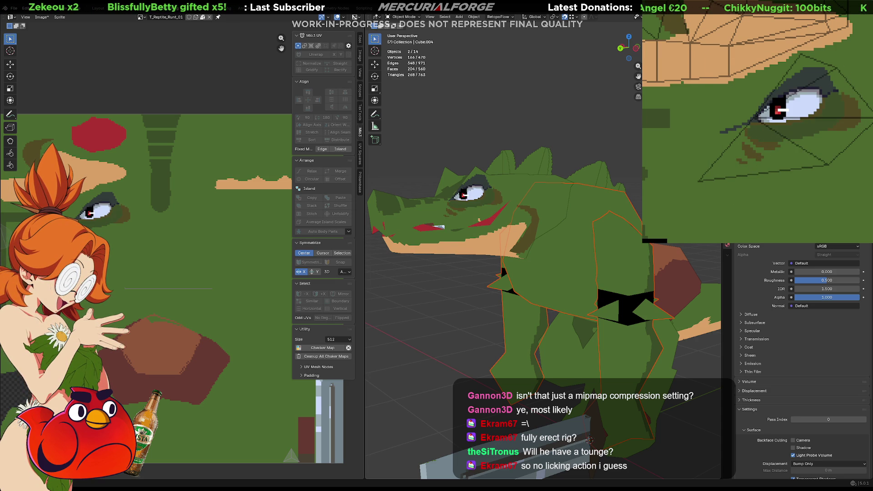
key(ctrl+shift+z)
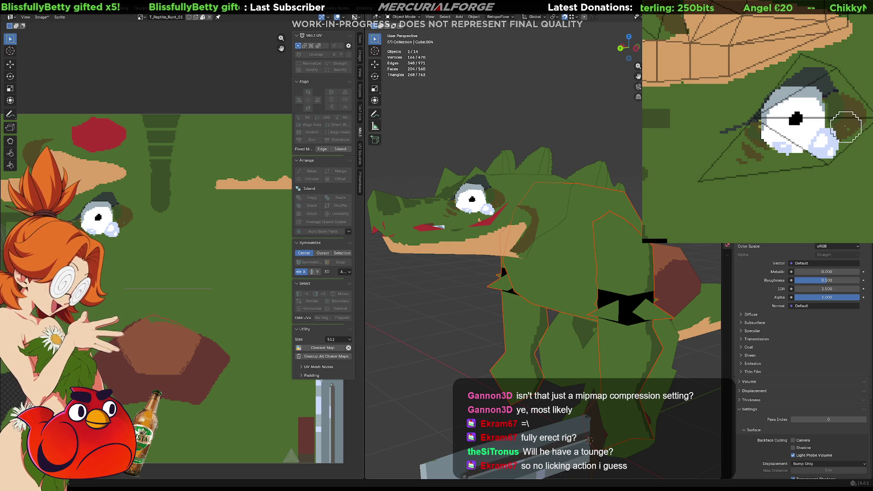
scroll(543, 273, down, 3)
scroll(544, 248, down, 2)
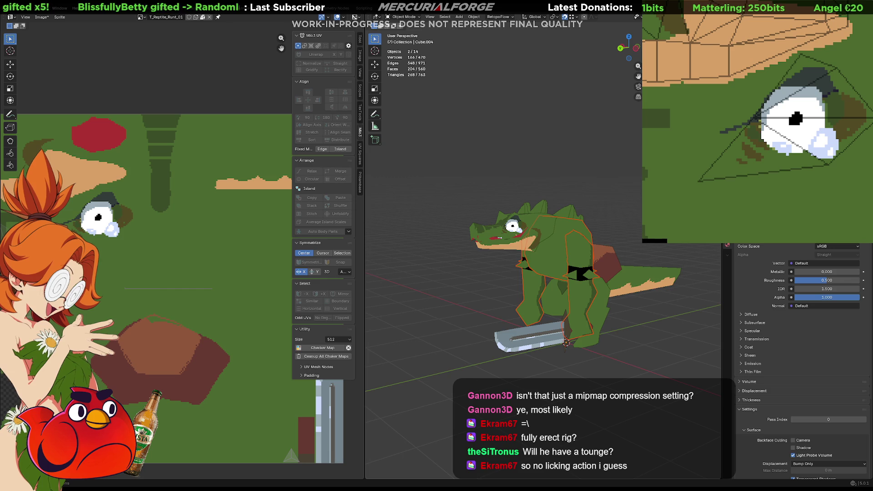
Bucket-fill both hill shapes on the texture with darker green, then deselect everything
scroll(500, 233, up, 3)
mouse_move(500, 234)
middle_down()
mouse_move(583, 233)
mouse_move(440, 290)
mouse_move(578, 252)
middle_up()
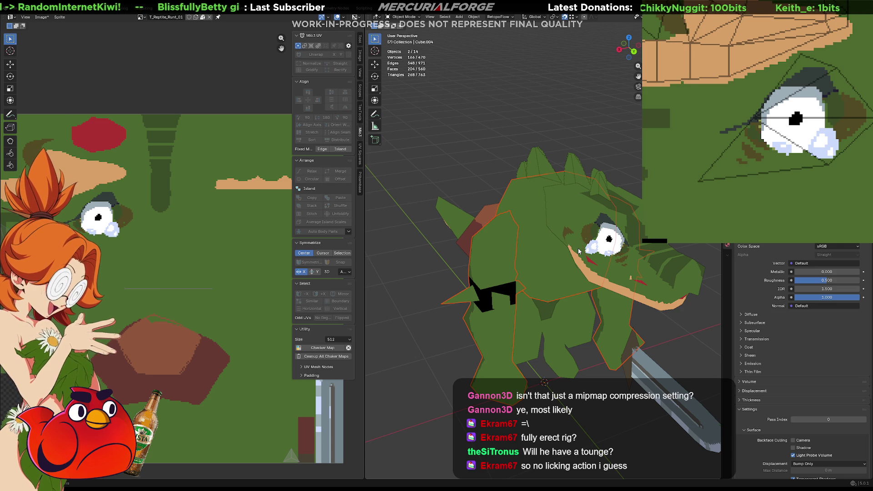
scroll(822, 75, down, 3)
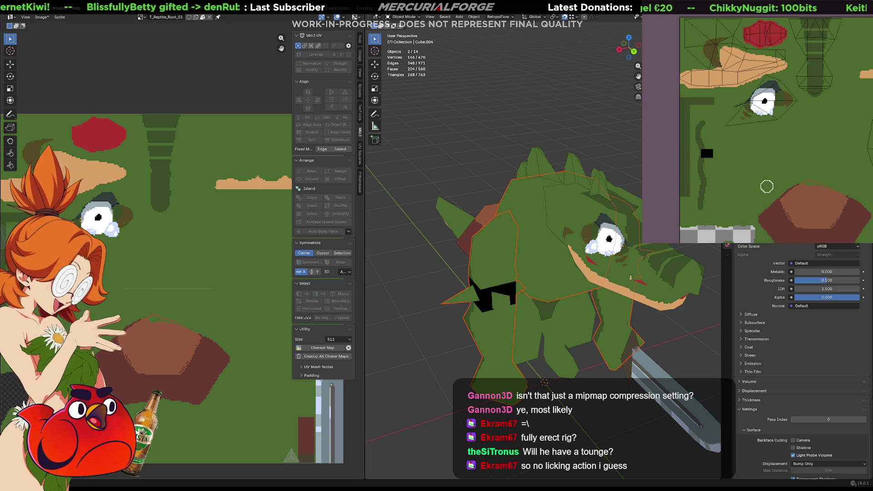
middle_drag(755, 187, 788, 103)
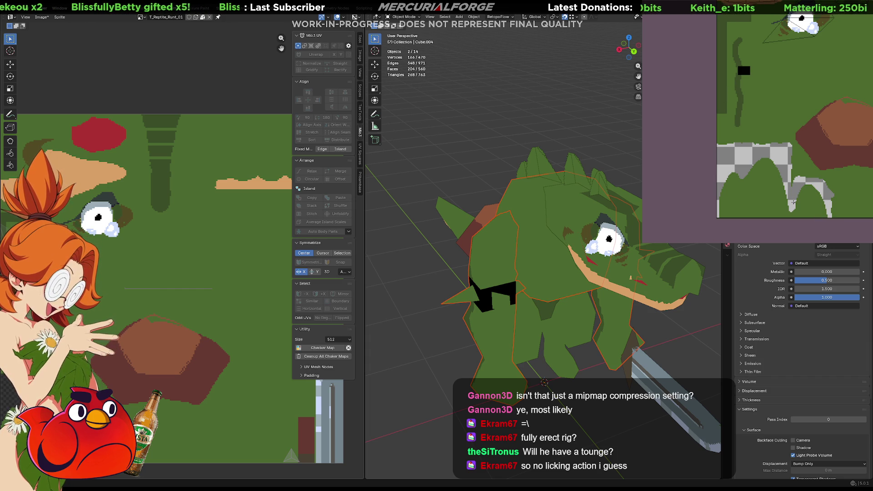
click(762, 206)
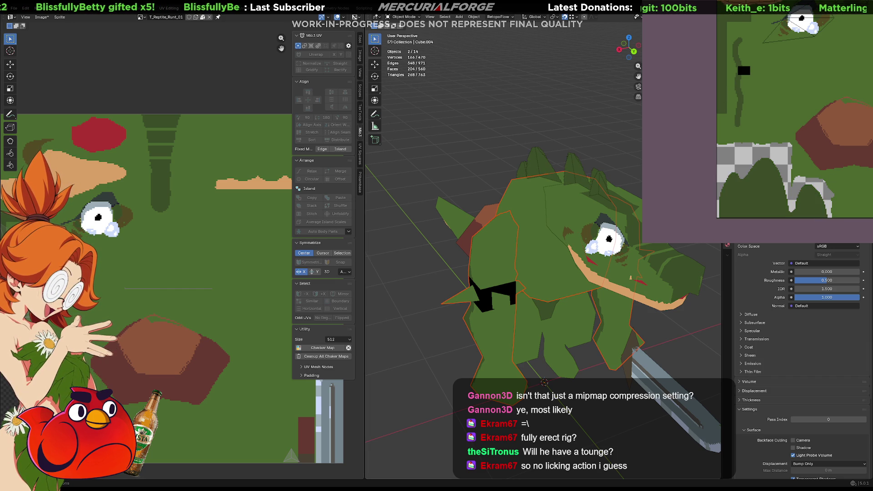
scroll(848, 80, down, 3)
mouse_move(801, 109)
middle_down()
mouse_move(774, 172)
mouse_move(695, 176)
mouse_move(666, 164)
middle_up()
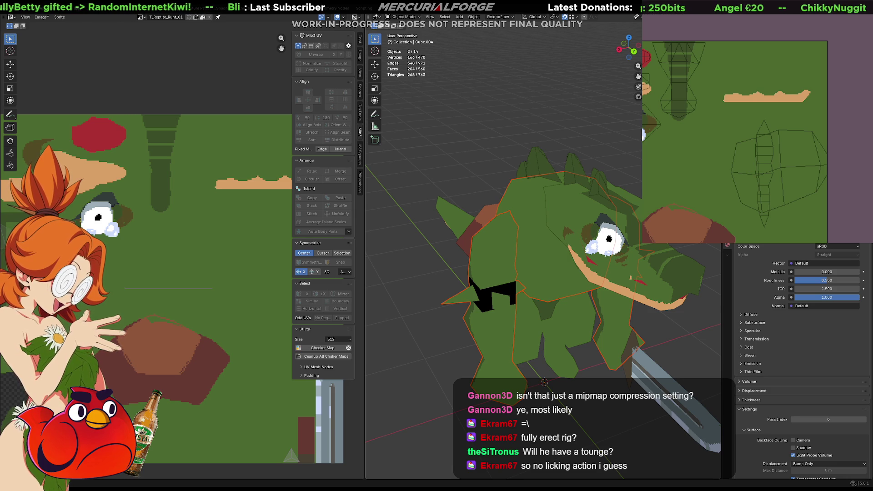
middle_drag(750, 137, 757, 113)
key(alt+a)
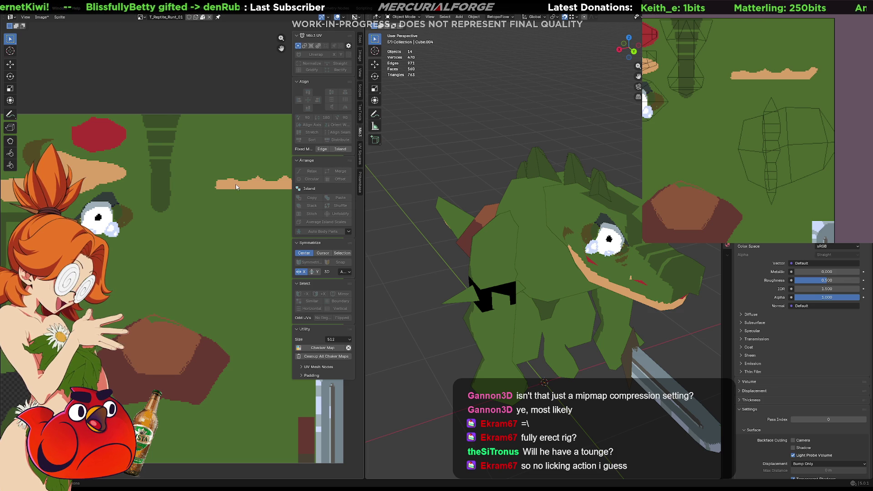
key(F3)
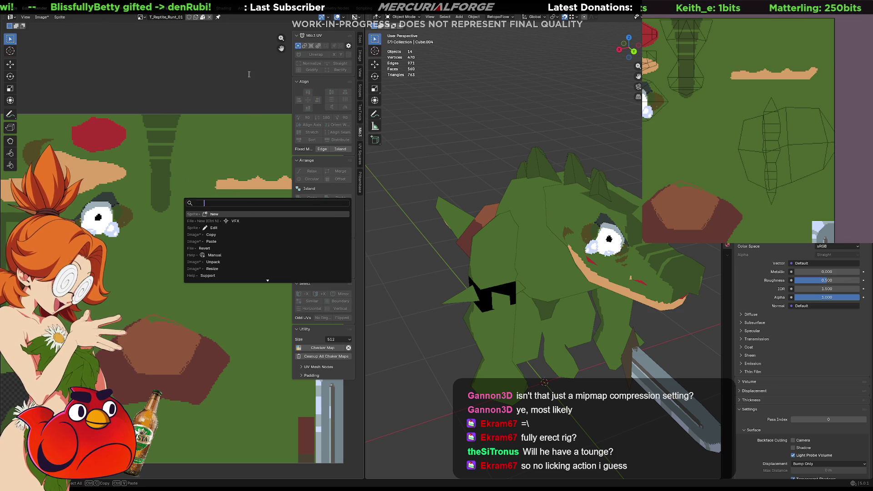
Select the head in Edit Mode and move its narrow UV island to the top-left green area
key(Escape)
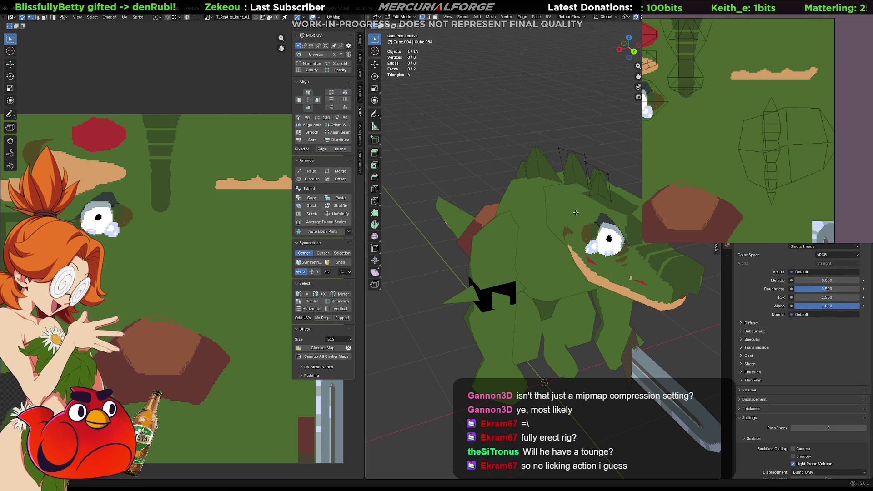
click(591, 197)
middle_drag(554, 211, 523, 214)
mouse_move(221, 212)
middle_down()
mouse_move(105, 190)
mouse_move(143, 202)
middle_up()
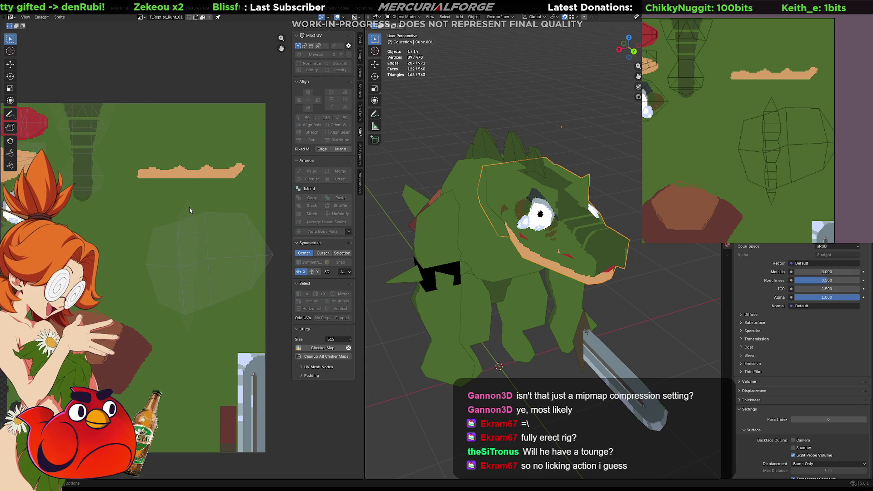
key(Tab)
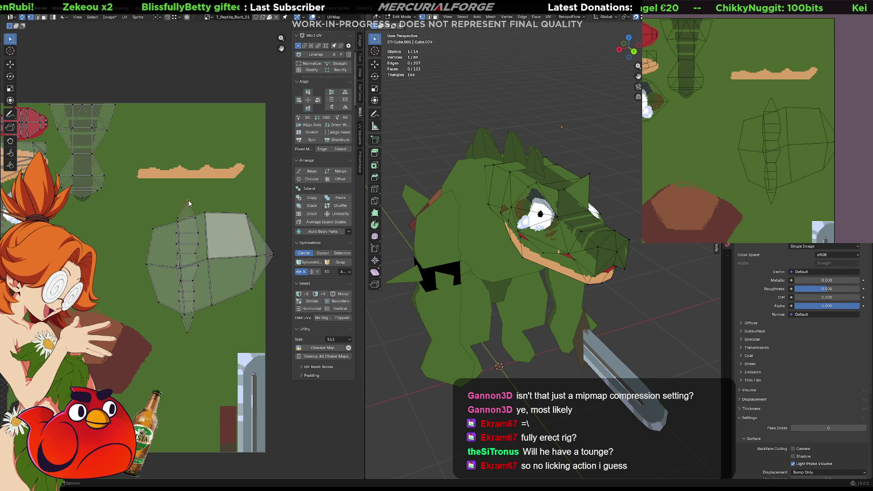
click(189, 203)
key(g)
drag(173, 206, 106, 118)
click(105, 118)
Widen the island horizontally, nudge it along X, and clear the selection
key(s)
key(x)
click(143, 180)
middle_drag(520, 169, 530, 259)
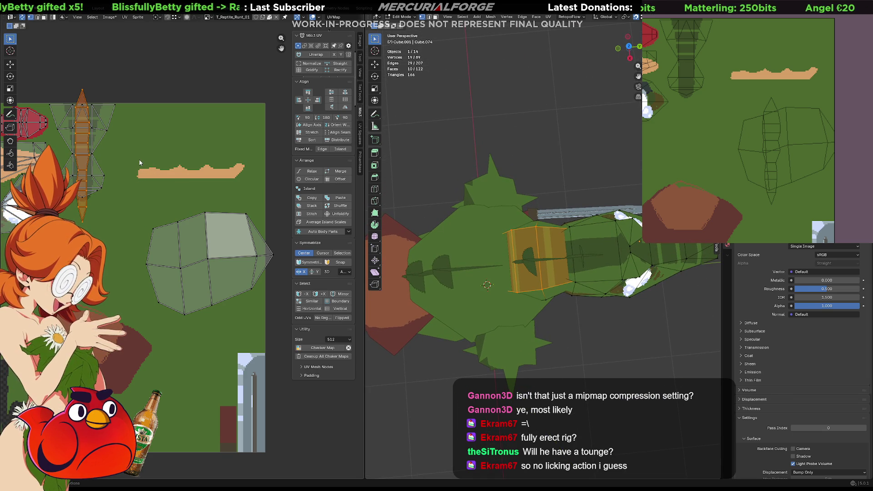
key(s)
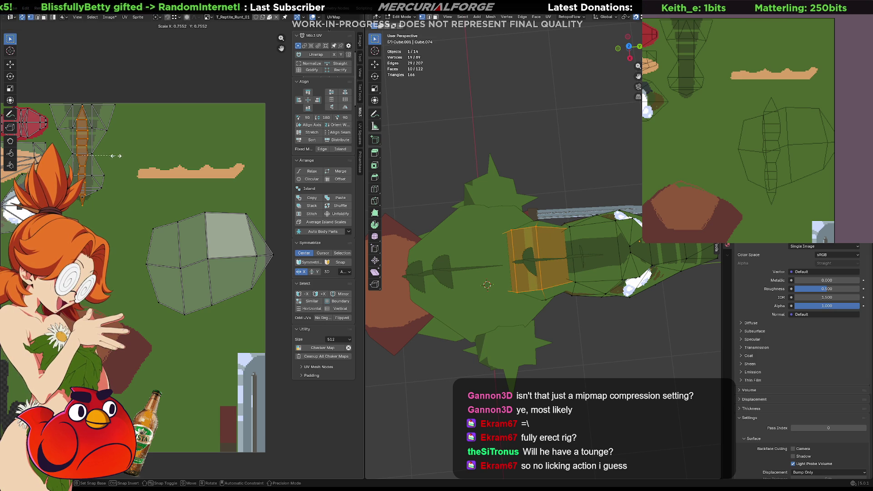
key(x)
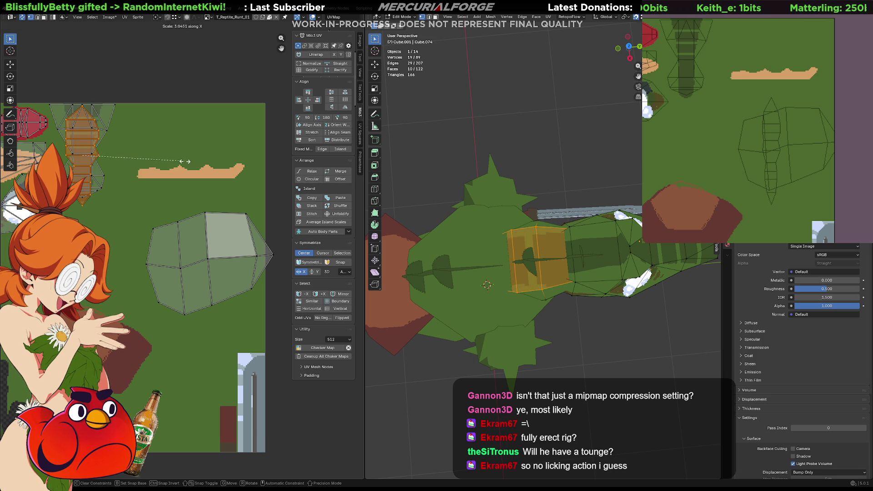
click(247, 166)
key(g)
key(x)
click(247, 166)
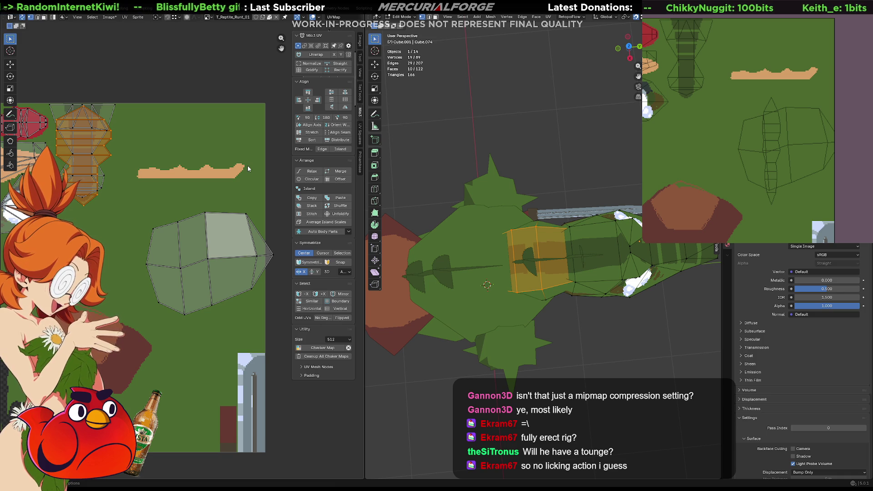
click(279, 146)
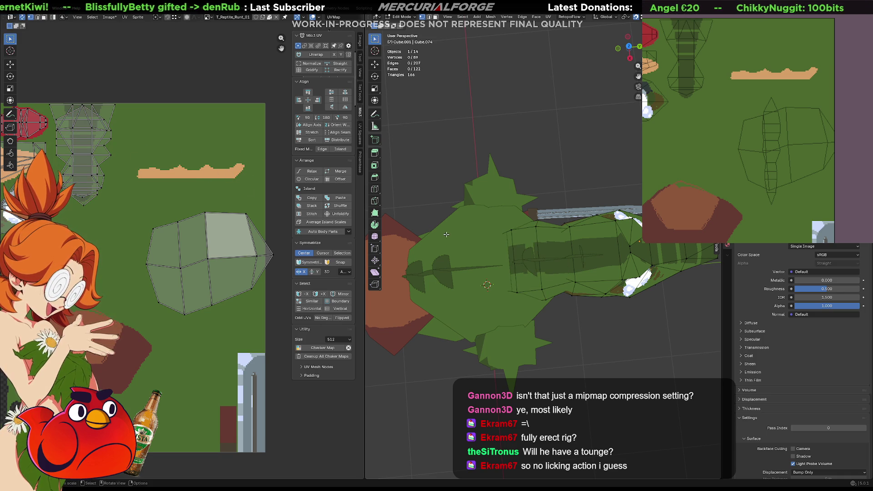
mouse_move(482, 173)
middle_down()
mouse_move(436, 210)
mouse_move(456, 194)
mouse_move(409, 196)
middle_up()
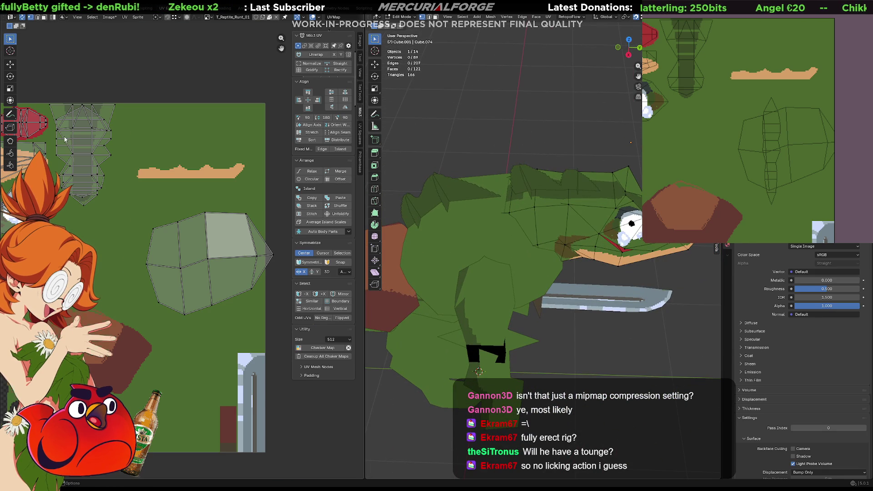
Select the head's long vertical UV island and flatten it along Y into a thin strip
middle_drag(59, 133, 163, 214)
scroll(221, 264, up, 2)
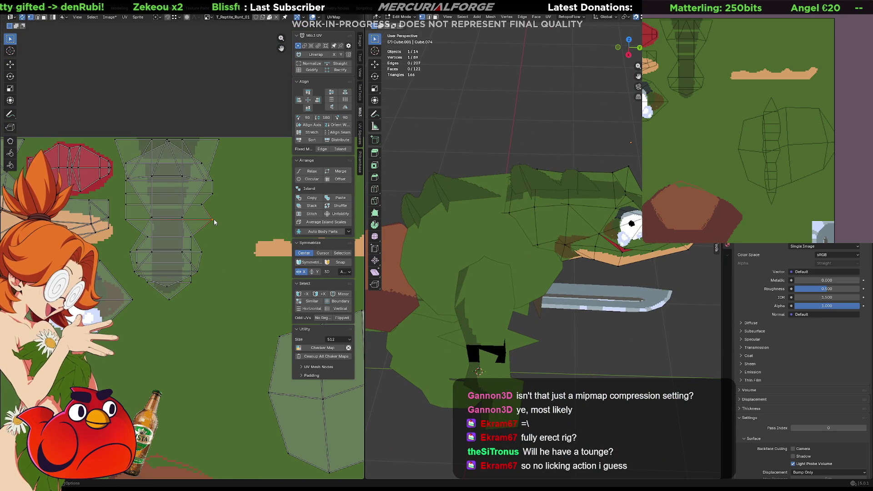
key(l)
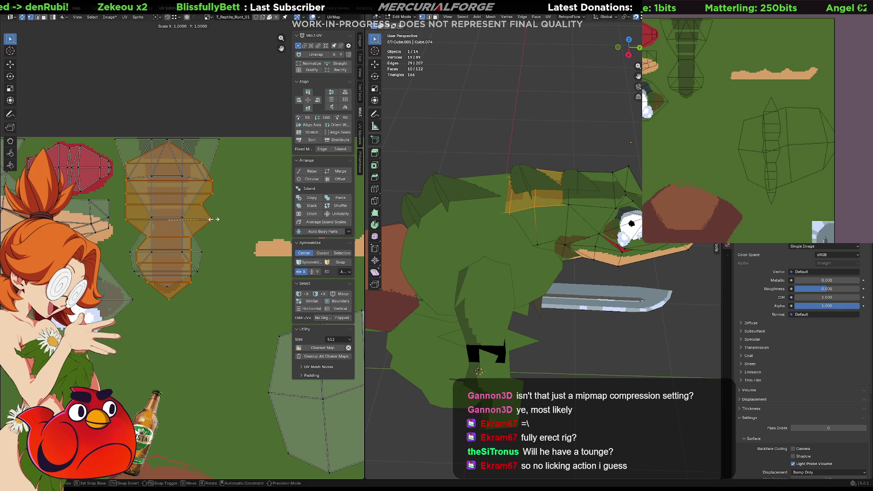
key(s)
key(y)
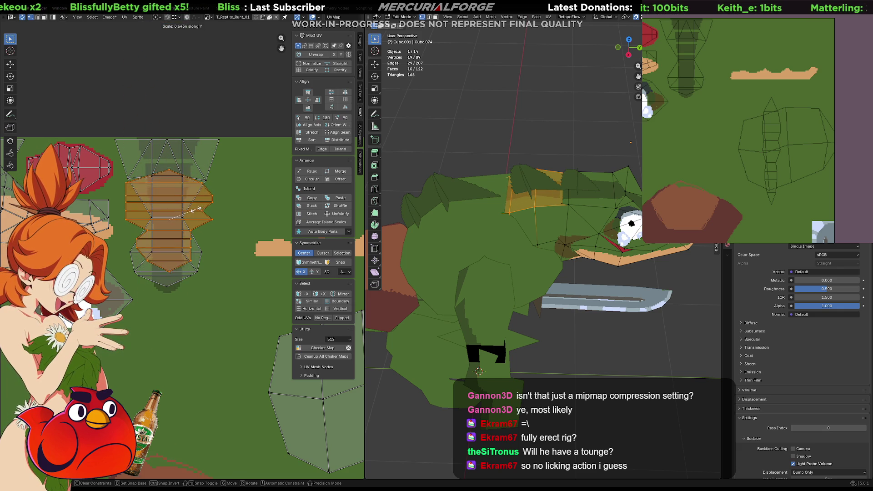
click(173, 218)
Move the flattened strip straight up to a higher spot on the texture
key(g)
key(y)
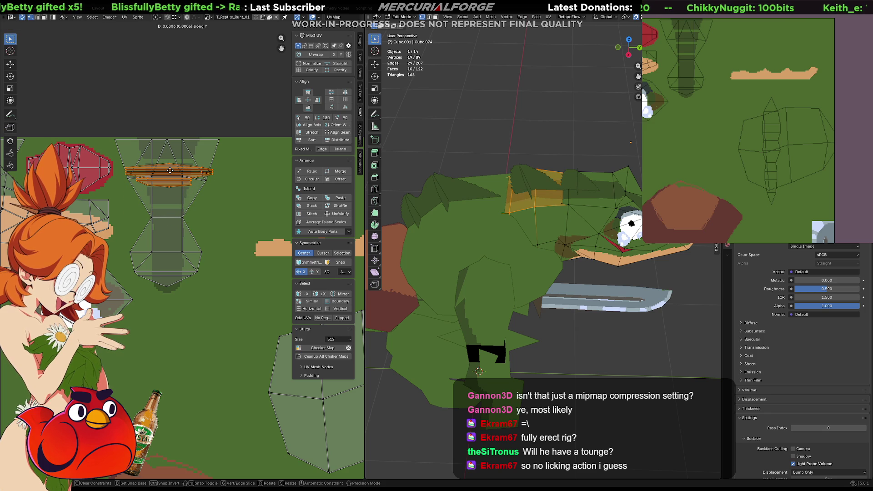
click(170, 170)
mouse_move(541, 191)
middle_down()
mouse_move(546, 136)
mouse_move(546, 156)
mouse_move(382, 201)
mouse_move(400, 268)
mouse_move(585, 173)
mouse_move(569, 175)
middle_up()
mouse_move(238, 217)
middle_down()
mouse_move(143, 190)
mouse_move(182, 218)
mouse_move(206, 255)
mouse_move(182, 243)
middle_up()
mouse_move(546, 273)
middle_down()
mouse_move(473, 278)
mouse_move(396, 304)
middle_up()
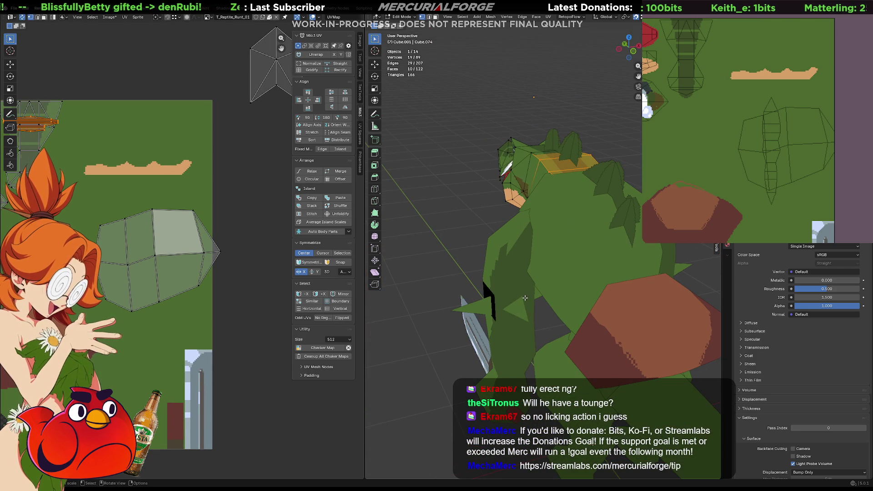
Scale the large hexagonal UV island down to a tiny patch and move it twice
click(203, 253)
key(s)
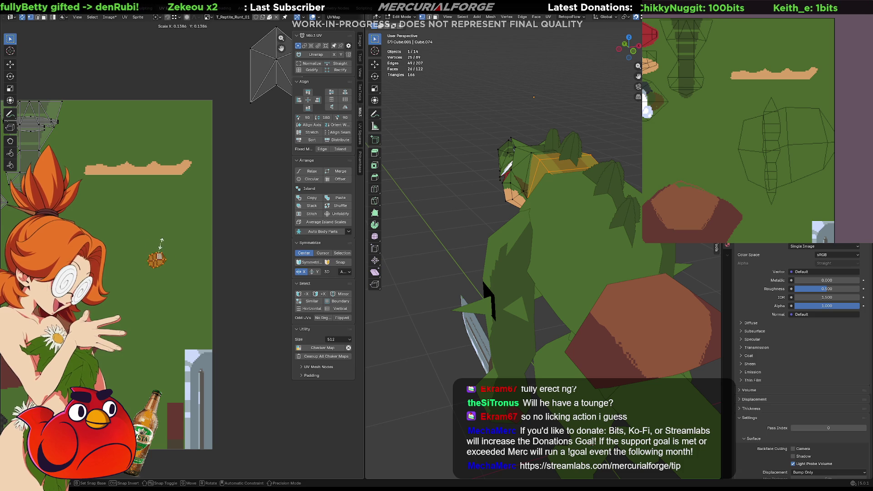
click(157, 253)
key(g)
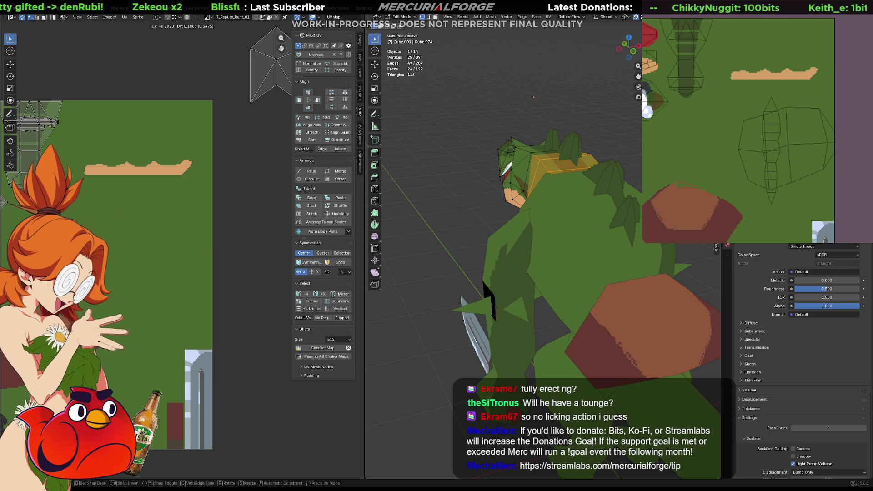
click(235, 241)
scroll(235, 241, up, 3)
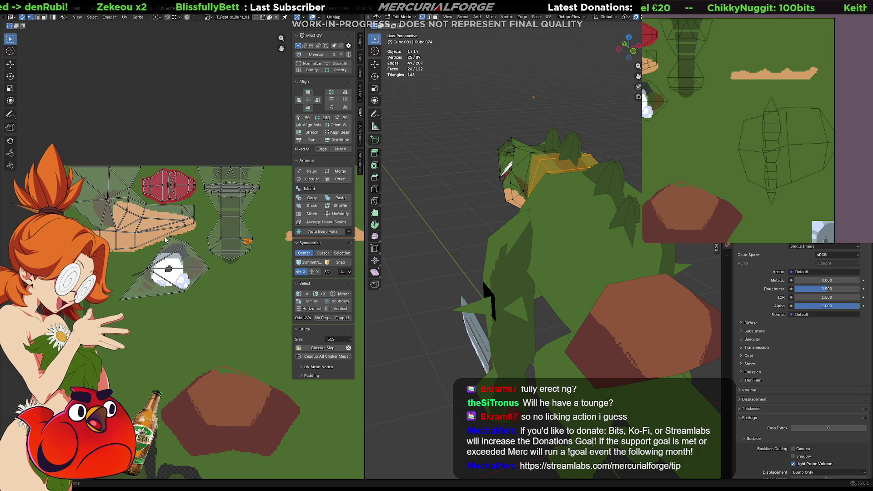
key(g)
click(220, 170)
middle_drag(500, 136, 535, 142)
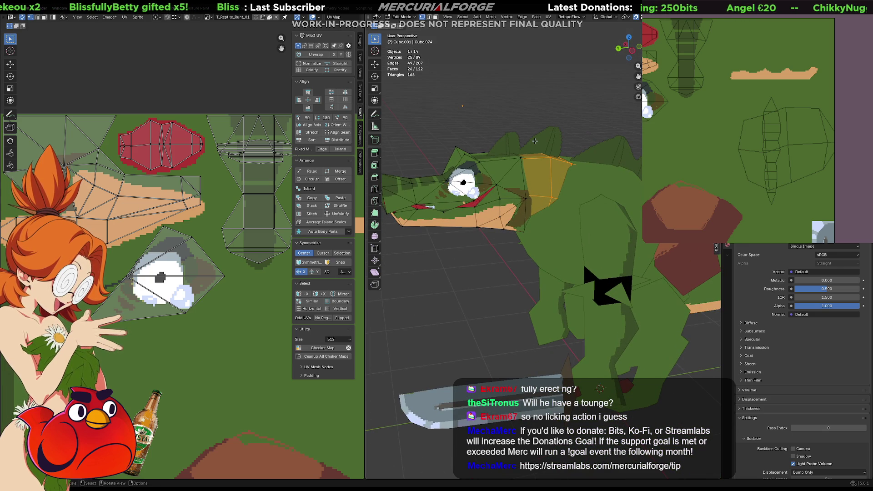
scroll(673, 106, up, 6)
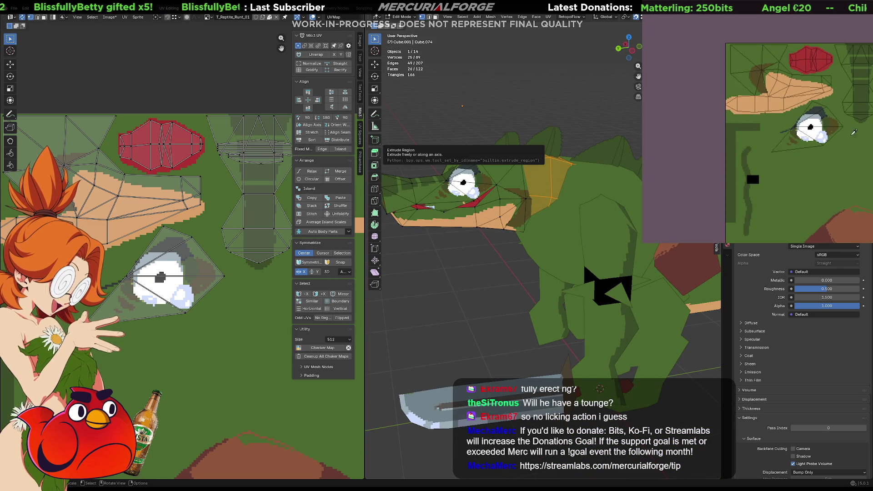
middle_drag(809, 134, 795, 131)
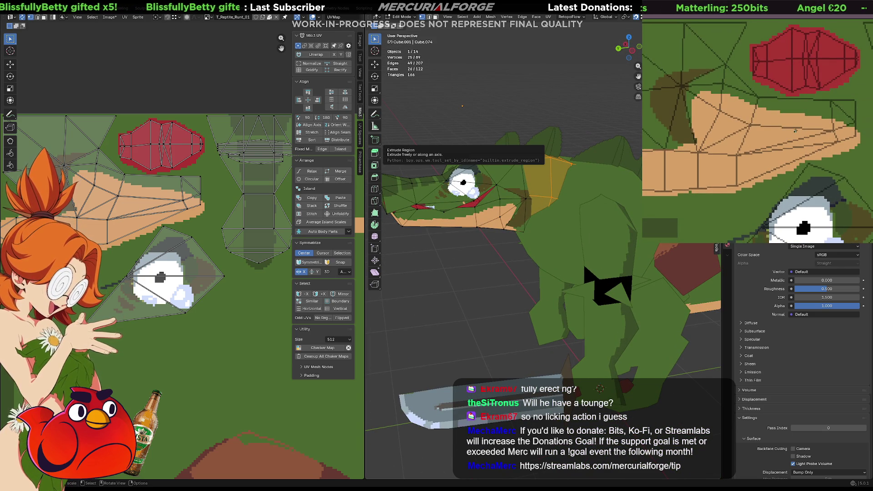
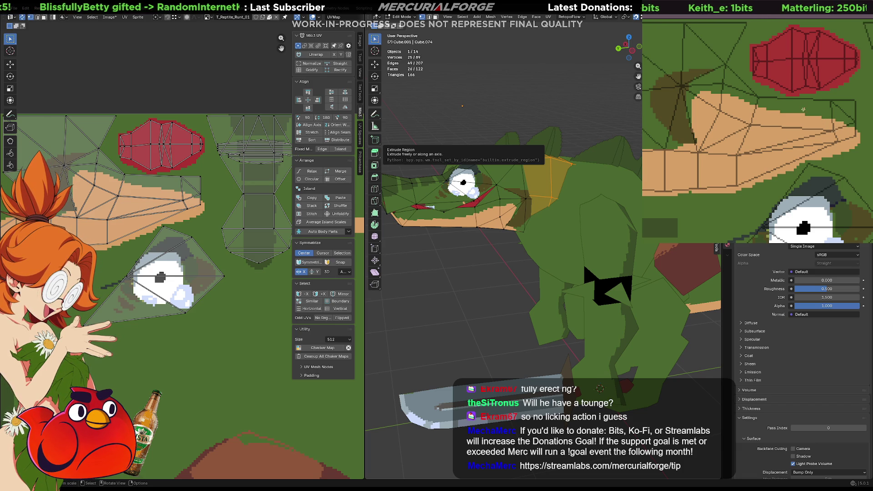
Paint dark brown and tan over the snout's green skin, then turn the head to face front
scroll(803, 109, left, 3)
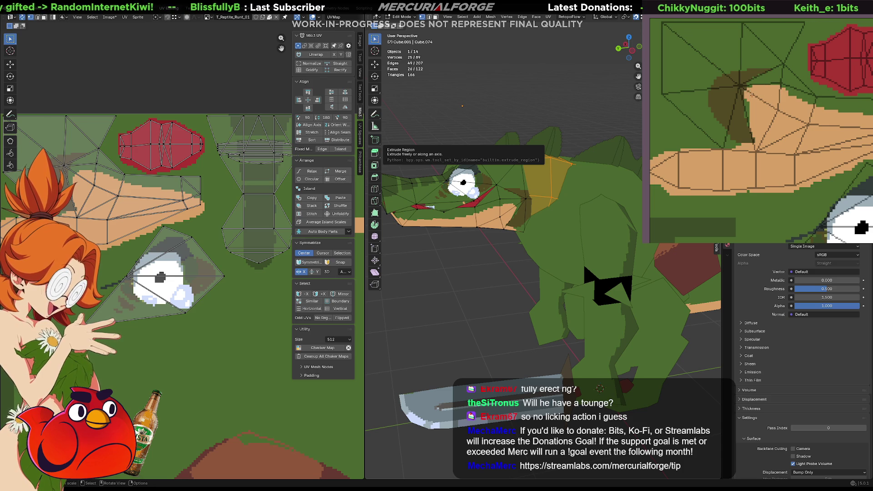
mouse_move(766, 122)
mouse_down()
mouse_move(759, 97)
mouse_move(743, 120)
mouse_move(767, 140)
mouse_move(769, 100)
mouse_up()
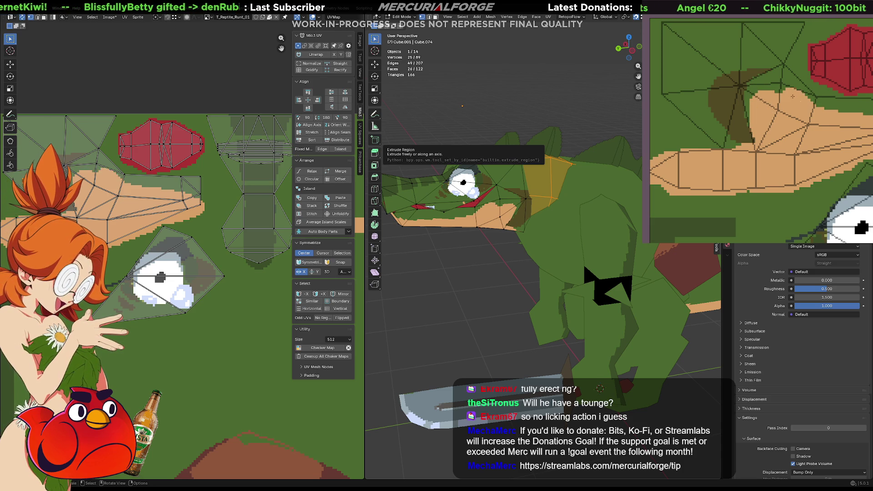
mouse_move(793, 85)
mouse_down()
mouse_move(780, 68)
mouse_move(747, 103)
mouse_up()
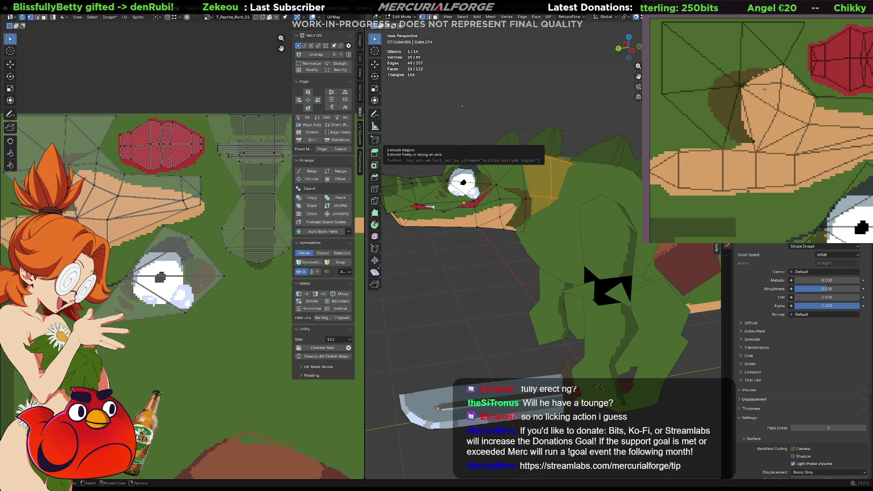
mouse_move(396, 254)
middle_down()
mouse_move(461, 249)
mouse_move(403, 252)
middle_up()
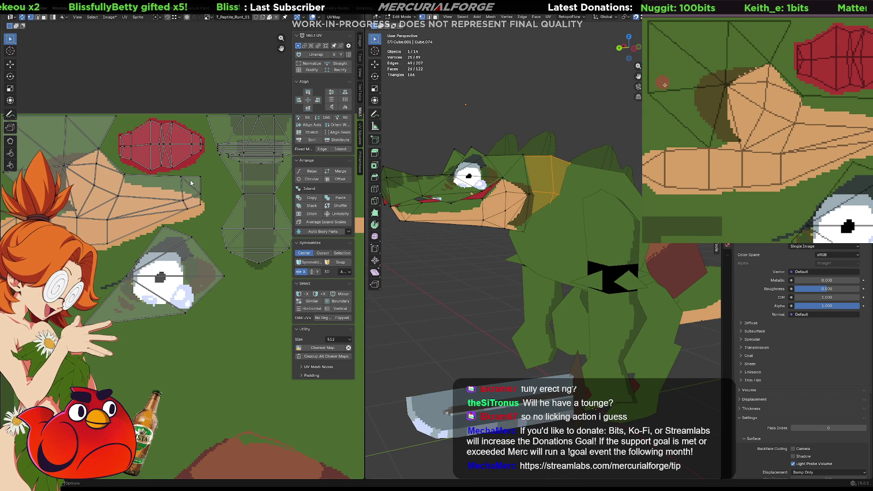
click(767, 129)
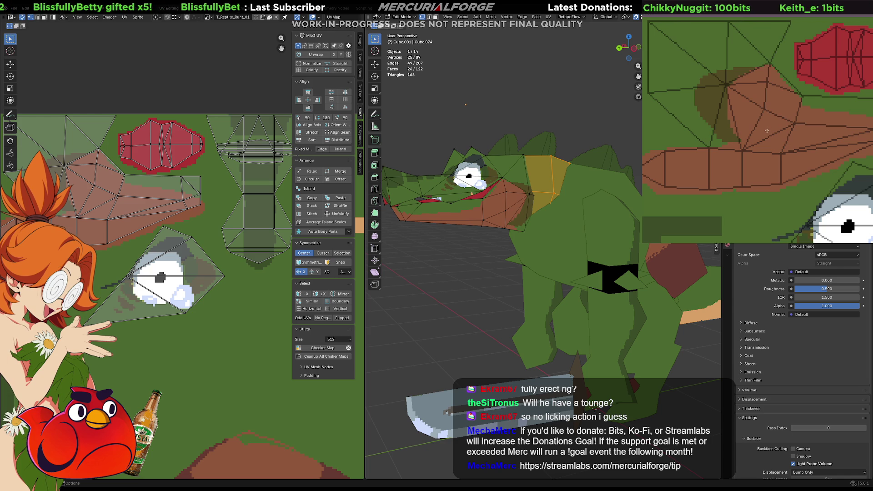
key(ctrl+z)
click(740, 111)
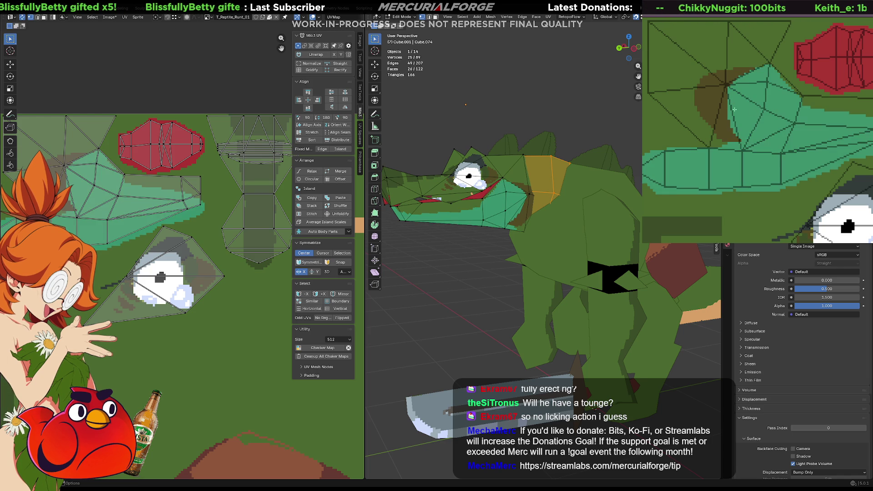
key(ctrl+z)
click(769, 99)
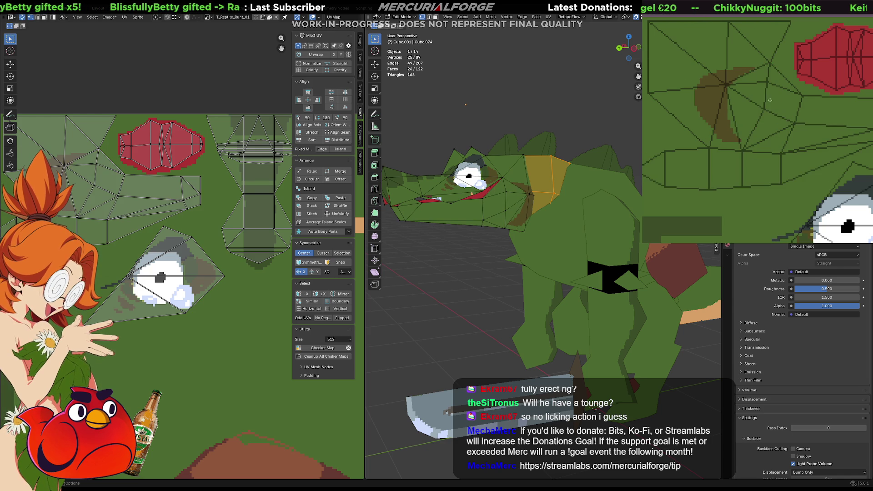
key(ctrl+z)
click(761, 101)
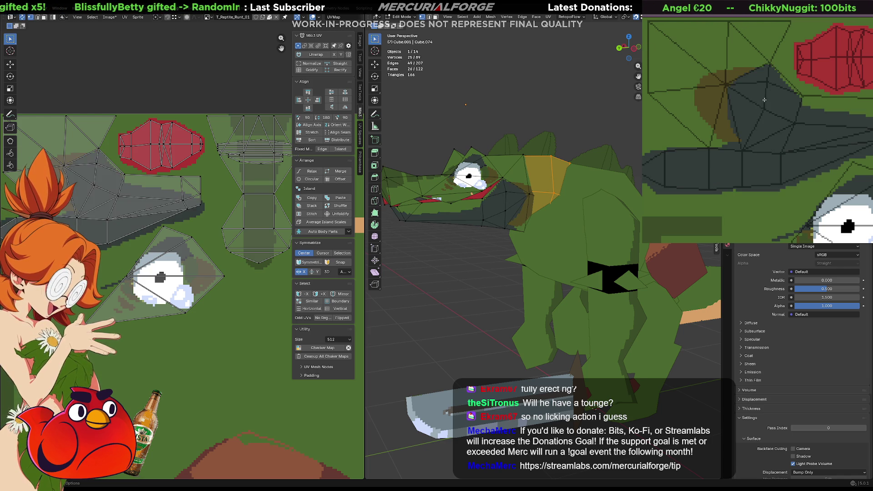
key(ctrl+z)
click(771, 97)
key(ctrl+z)
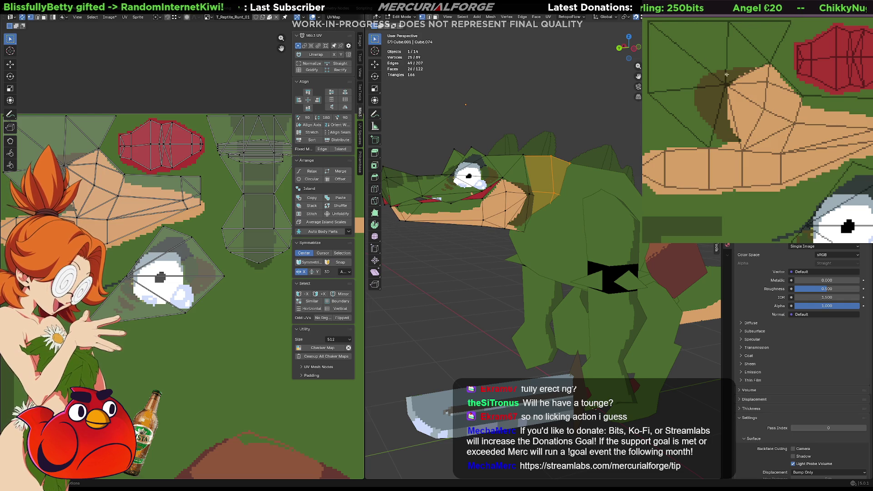
click(751, 96)
key(ctrl+z)
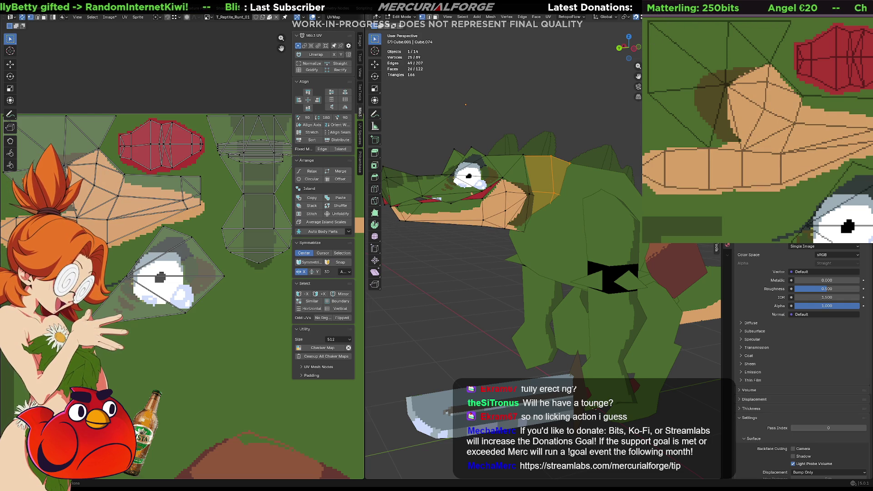
click(734, 99)
key(ctrl+z)
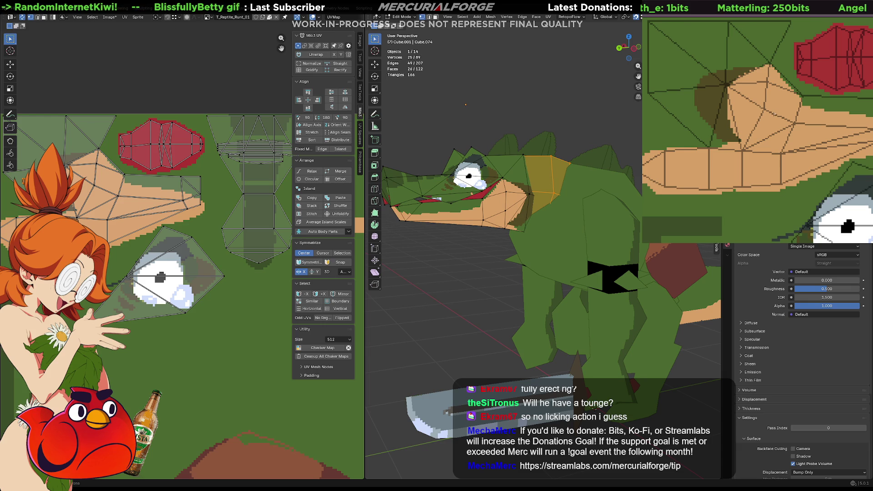
scroll(571, 234, down, 5)
Leave the current mesh and enter Edit Mode on the Cube.003 chest-plate mesh
mouse_move(571, 233)
middle_down()
mouse_move(559, 232)
mouse_move(591, 234)
mouse_move(553, 232)
middle_up()
key(Tab)
click(553, 233)
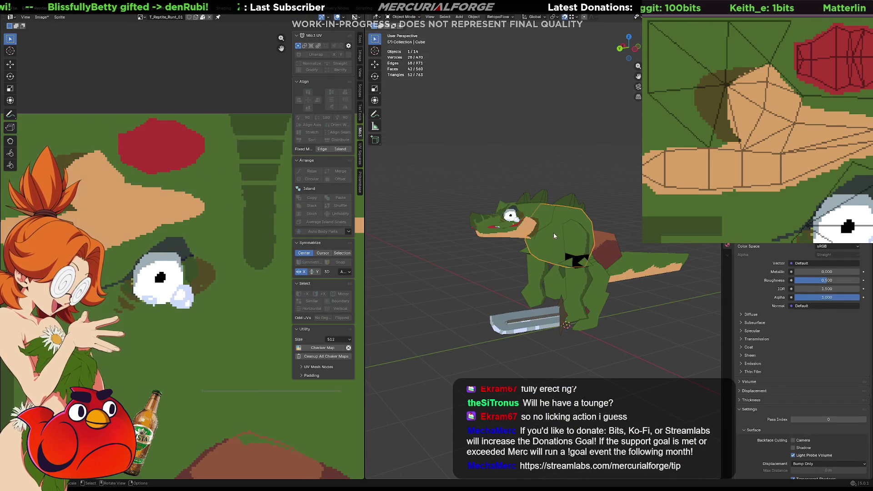
key(Tab)
Isolate Cube.003 in Local View and select a single triangle in face select mode
scroll(550, 244, up, 4)
mouse_move(550, 244)
middle_down()
mouse_move(626, 228)
mouse_move(670, 252)
mouse_move(588, 221)
mouse_move(567, 222)
middle_up()
key(KP_Divide)
key(3)
click(596, 160)
Select all faces, deselect several top, side and lower faces, then reselect the whole mesh
key(a)
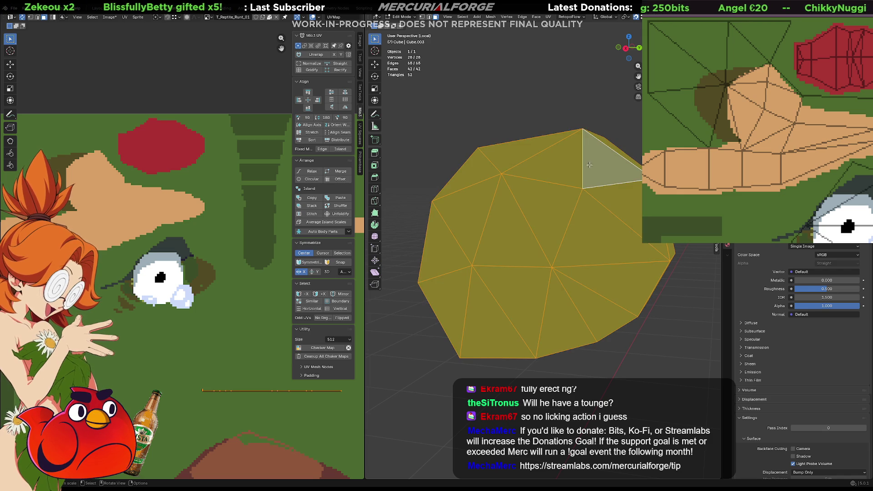
shift+click(587, 165)
shift+click(556, 163)
shift+click(521, 150)
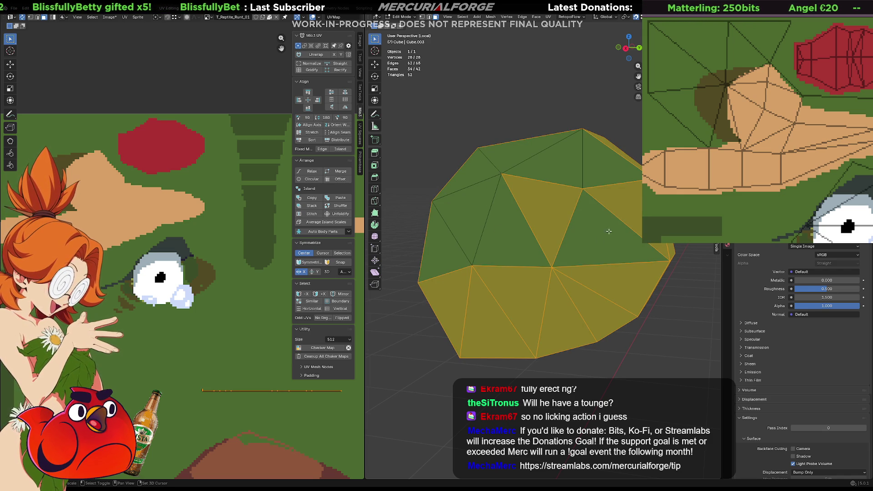
shift+click(637, 219)
shift+click(613, 285)
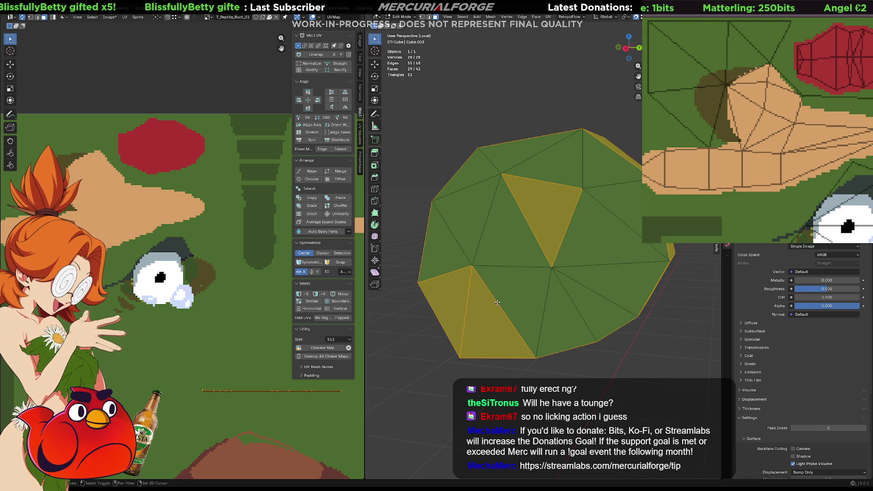
mouse_move(555, 227)
middle_down()
mouse_move(366, 232)
mouse_move(587, 239)
mouse_move(527, 238)
middle_up()
ctrl+click(525, 237)
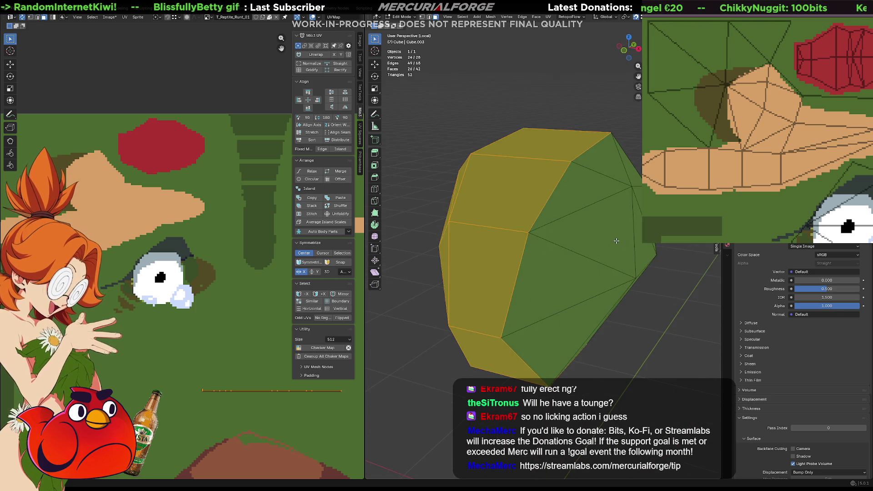
key(alt+a)
key(ctrl+z)
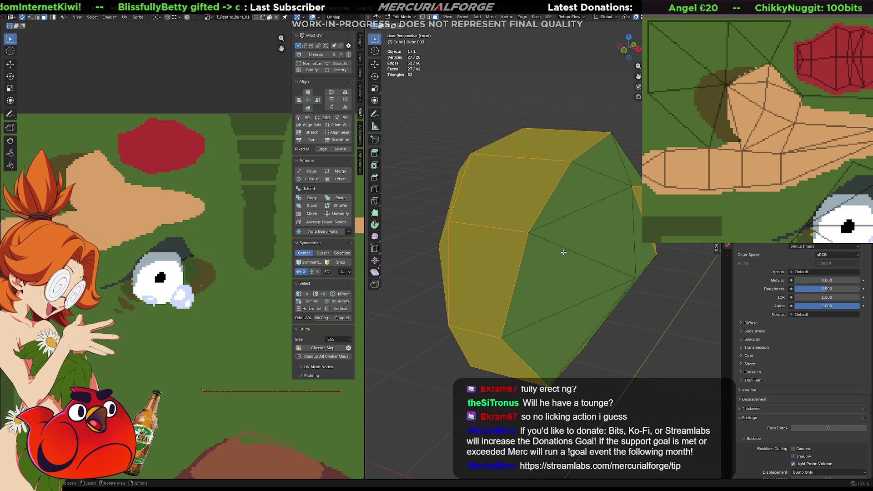
key(a)
Invert the central ring selection and Project from View in Right Ortho, moving the island above the texture
ctrl+alt+click(500, 230)
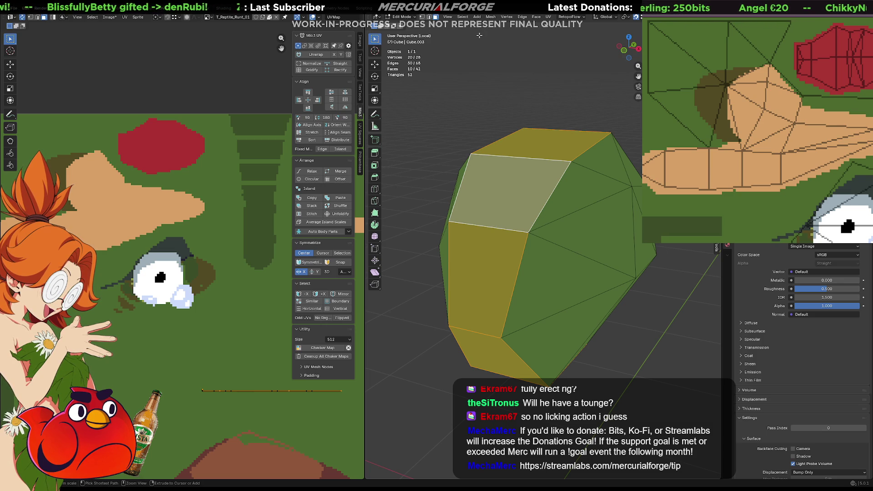
key(ctrl+i)
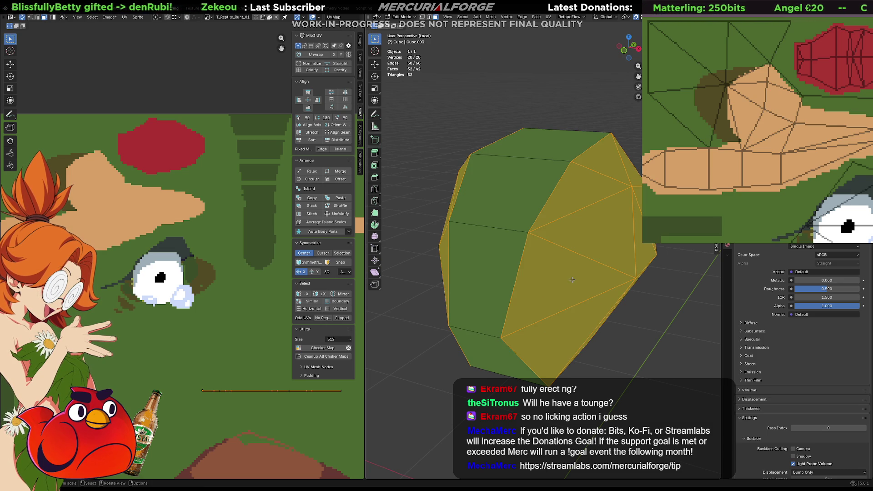
key(KP_3)
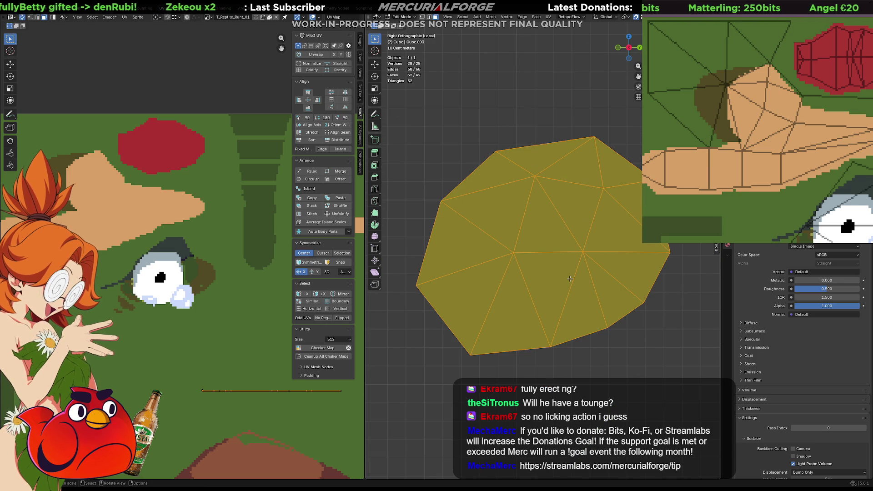
key(u)
click(564, 260)
scroll(205, 309, down, 5)
middle_drag(221, 298, 182, 293)
Unwrap the band ring faces and move their island aside to the upper left
mouse_move(182, 293)
mouse_down()
mouse_move(182, 216)
mouse_move(192, 187)
mouse_move(208, 187)
mouse_up()
middle_drag(432, 198, 484, 214)
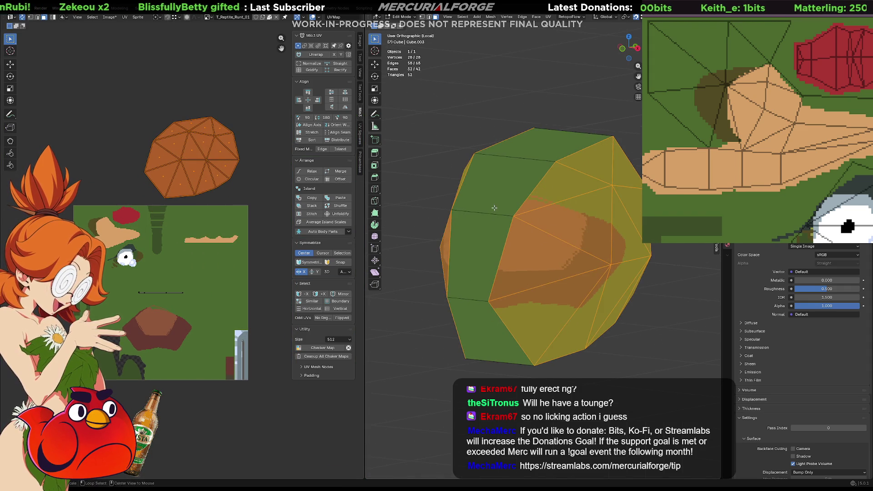
alt+click(486, 215)
key(u)
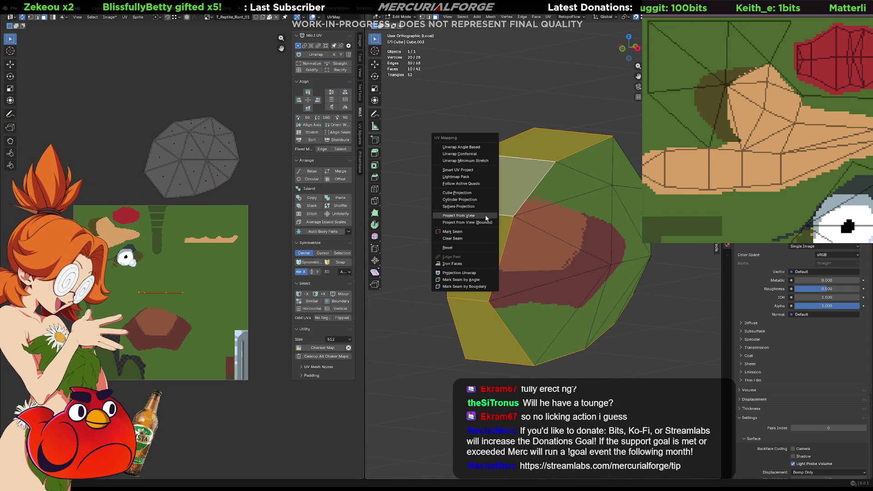
click(485, 216)
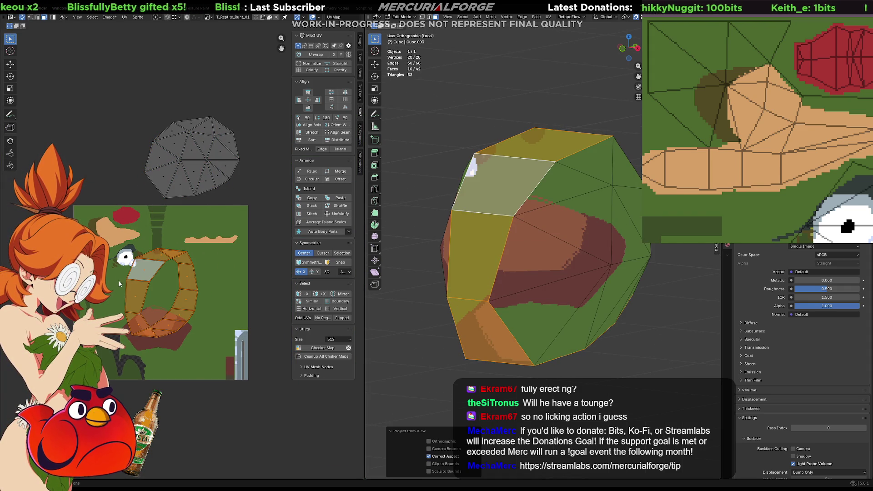
key(u)
click(172, 293)
key(ctrl+z)
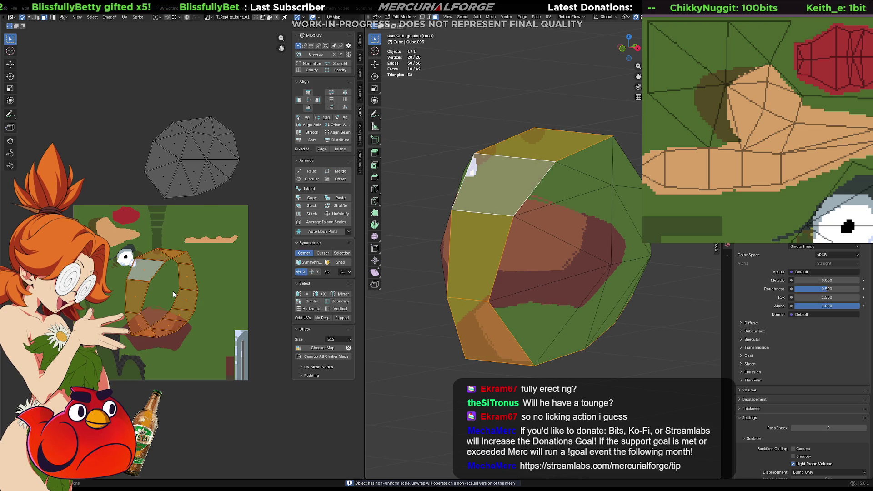
key(g)
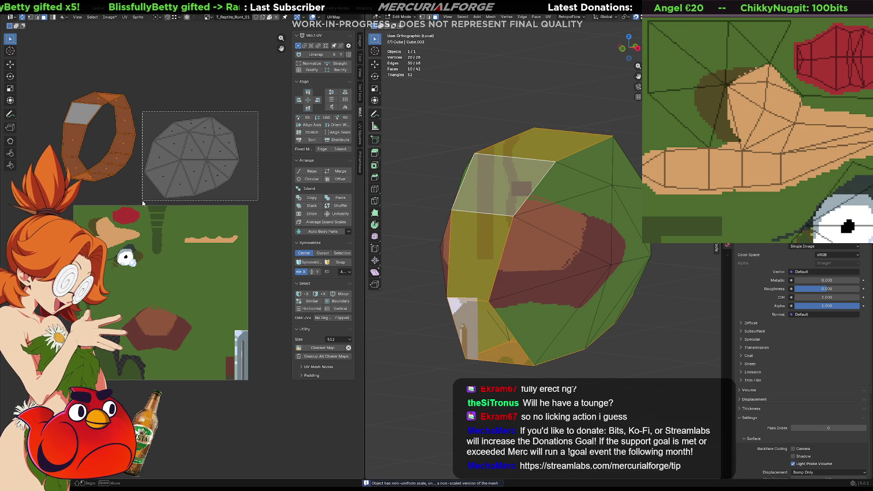
Shrink the cap island to about half size and place it over the skin texture, then exit Local View
click(176, 209)
key(g)
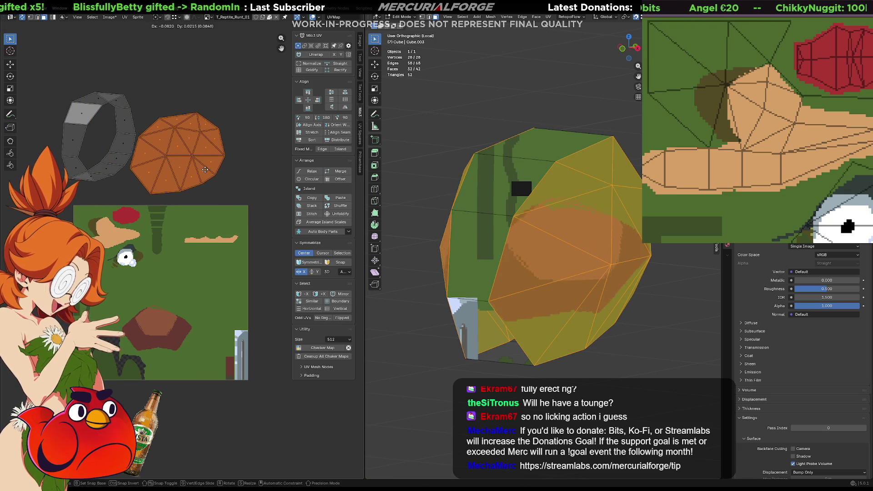
key(s)
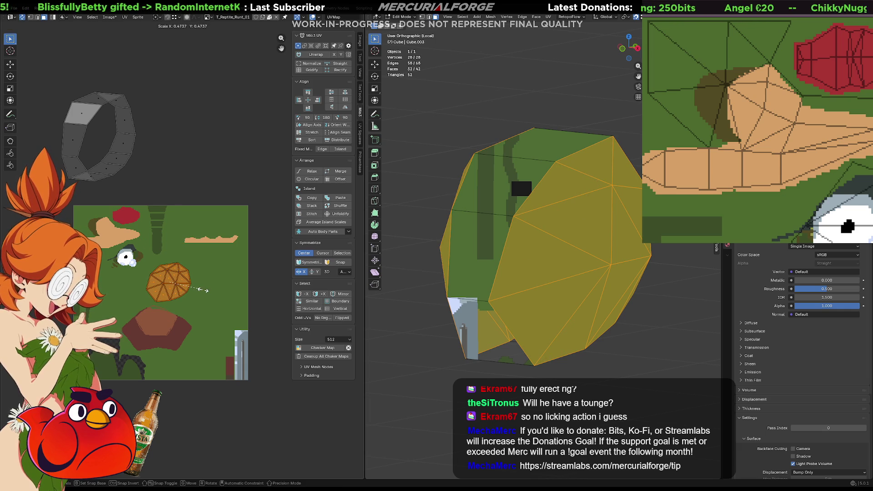
click(202, 292)
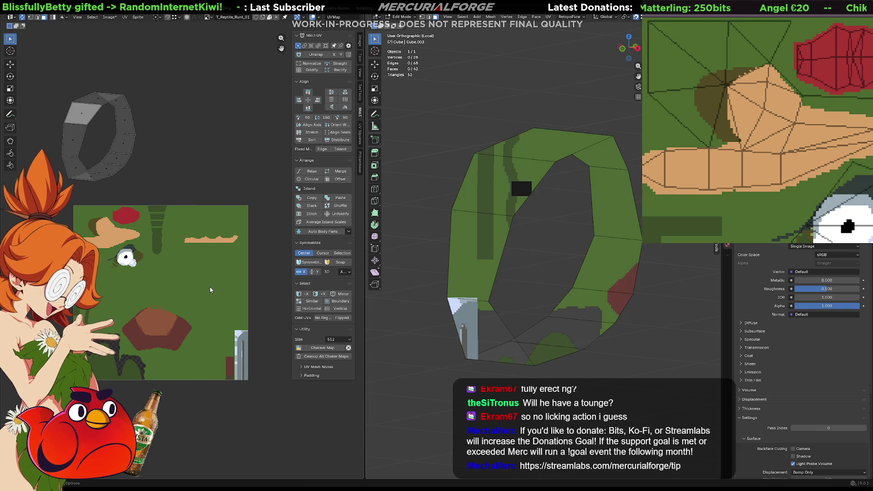
key(ctrl+z)
key(g)
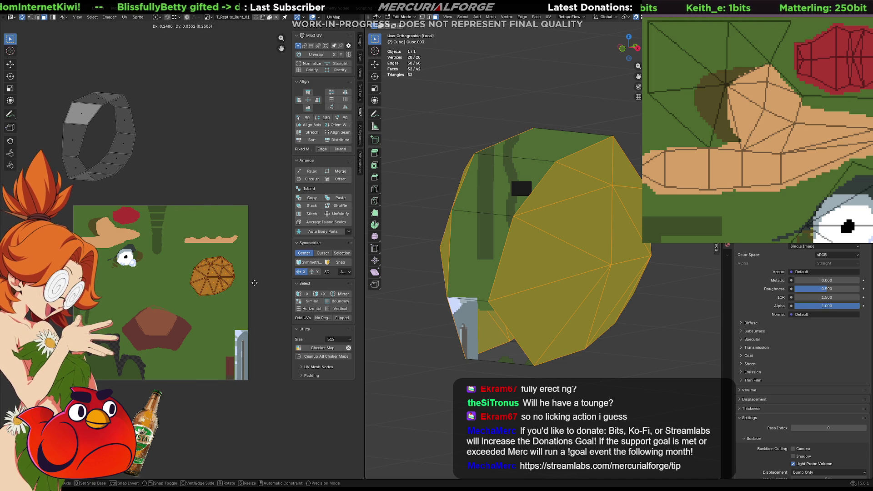
click(254, 283)
key(s)
click(228, 282)
key(g)
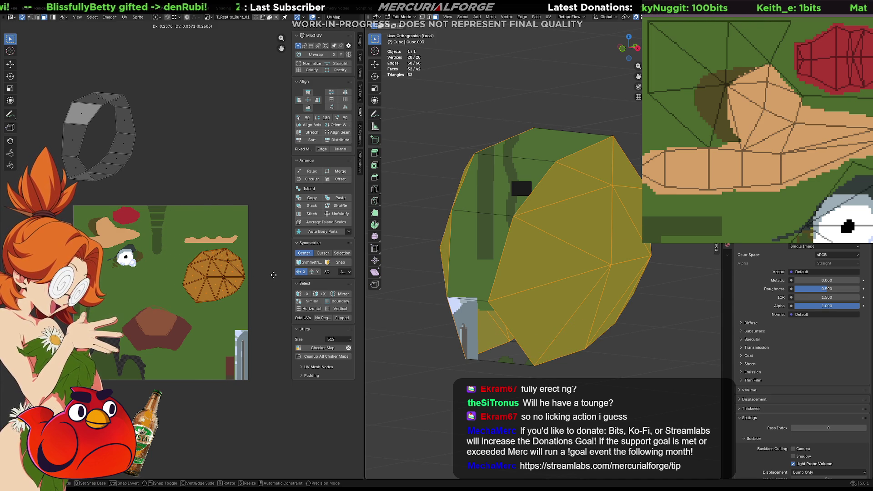
click(274, 275)
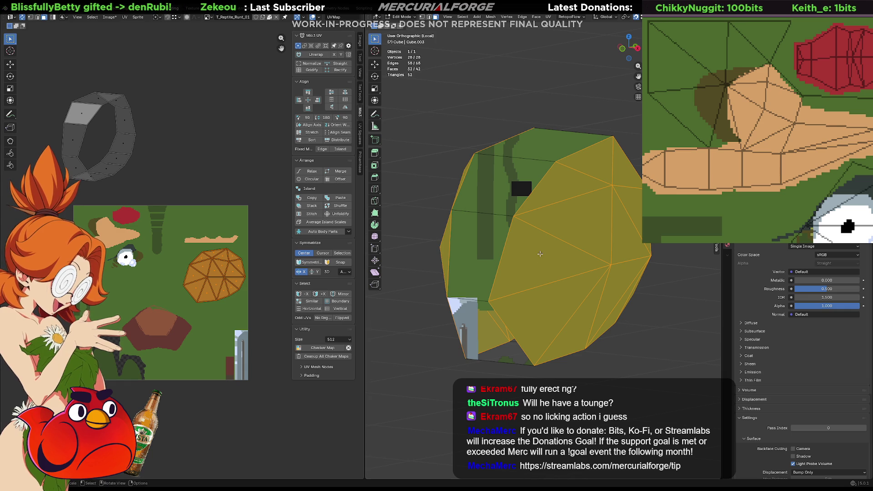
key(KP_Divide)
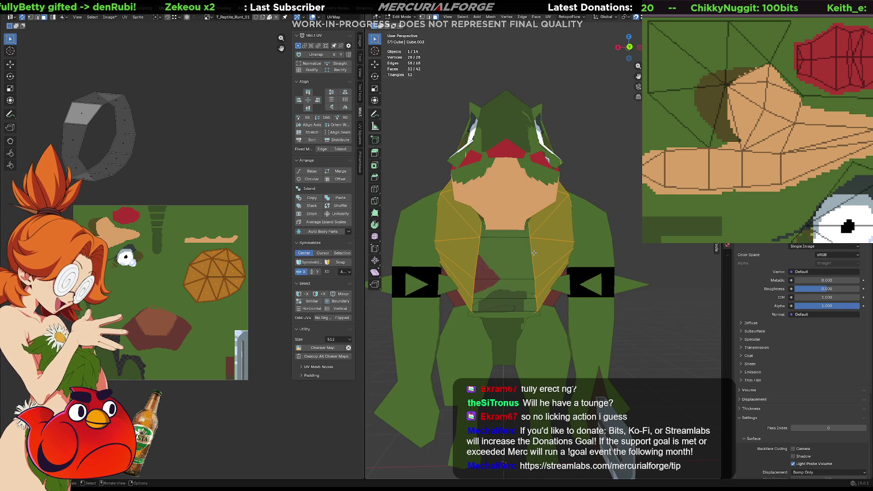
Select the ring's edges in the UV layout; an attempted edge move and re-unwrap get undone
middle_drag(538, 251, 513, 222)
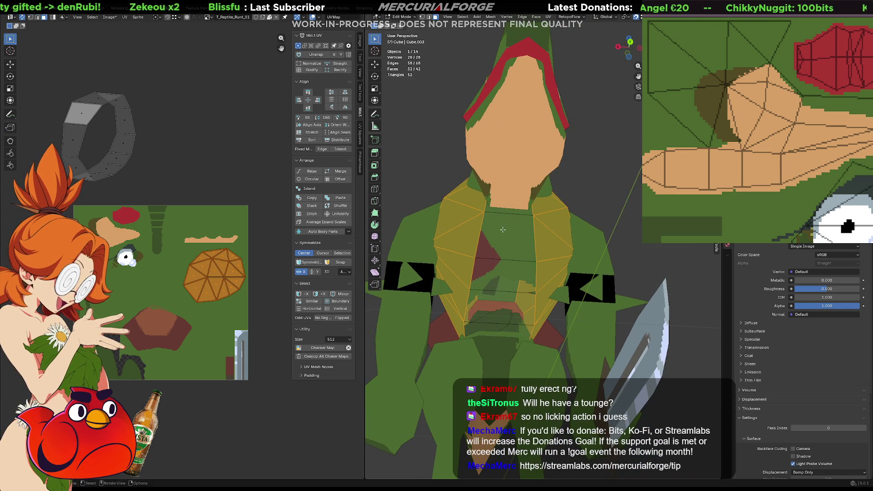
mouse_move(153, 54)
mouse_down()
mouse_move(17, 176)
mouse_move(32, 193)
mouse_up()
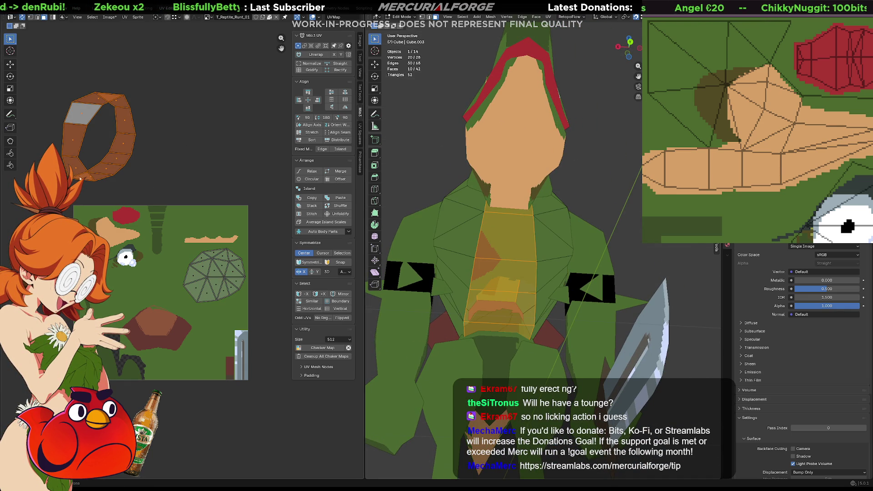
click(79, 158)
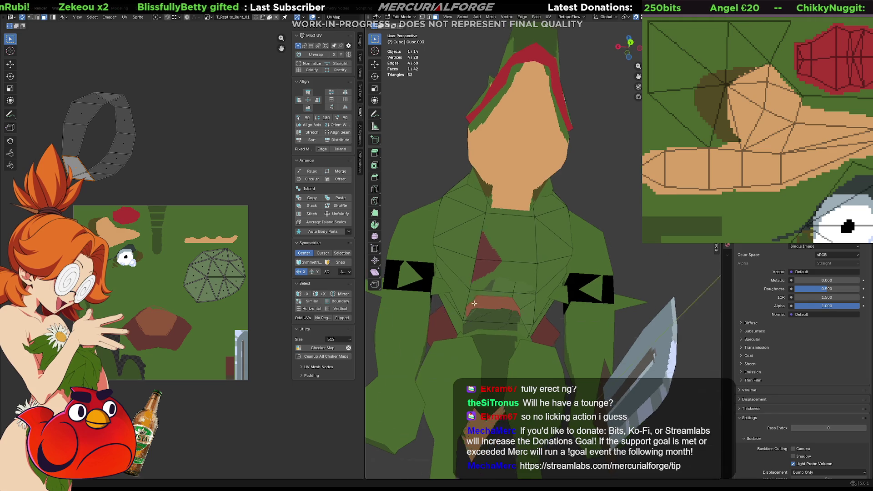
scroll(545, 318, up, 4)
middle_drag(545, 318, 566, 348)
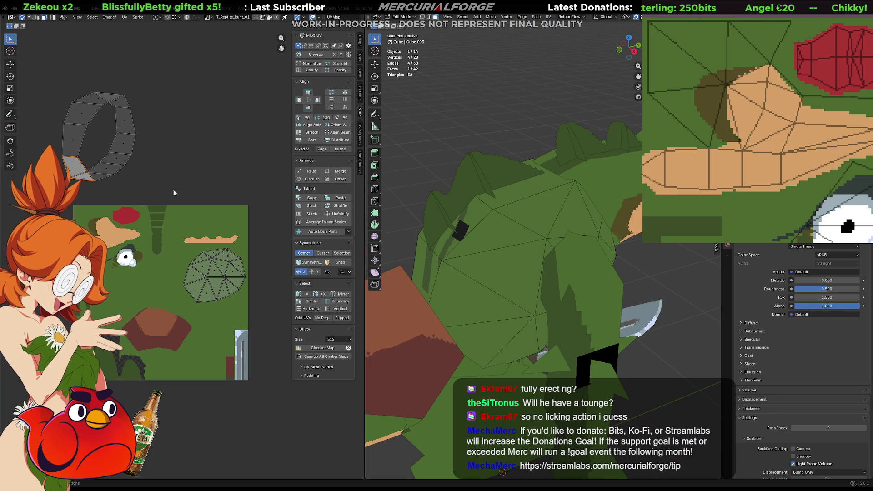
click(77, 123)
click(78, 127)
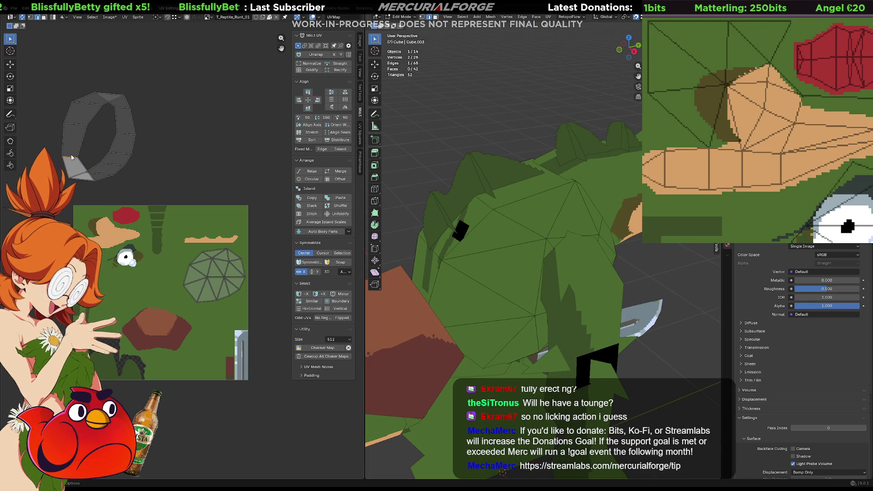
click(81, 178)
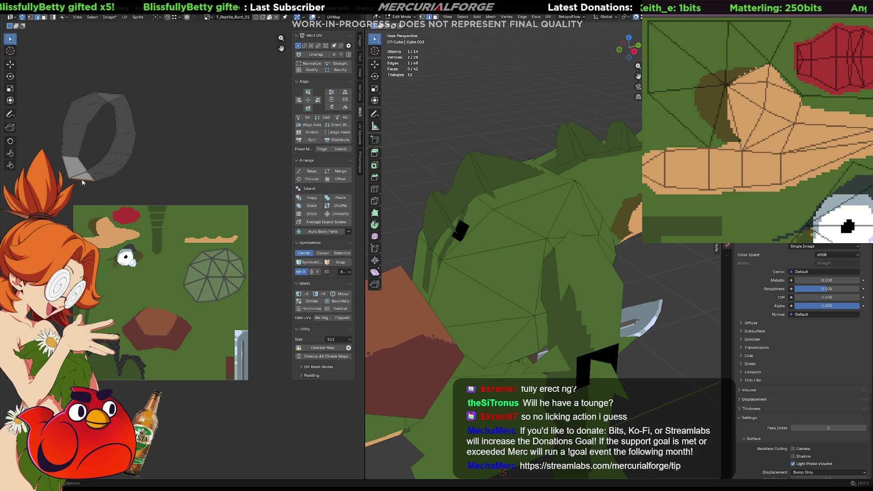
key(g)
key(g)
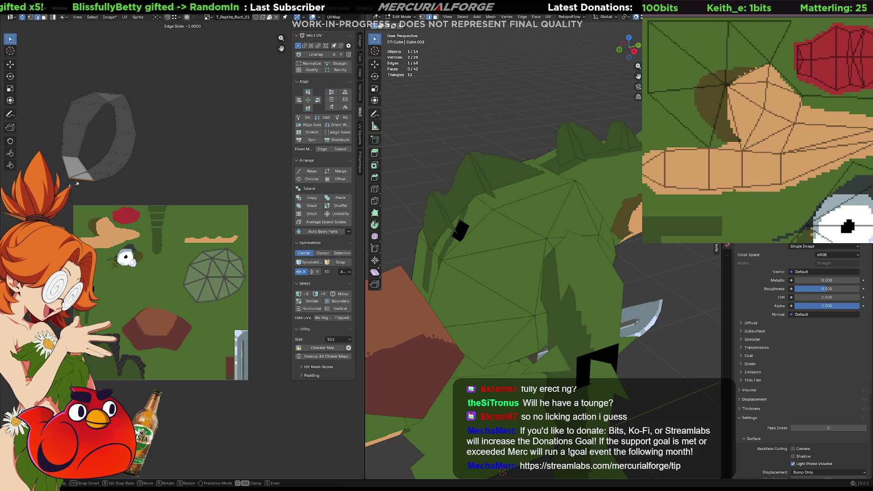
key(g)
key(Escape)
key(a)
key(u)
click(86, 184)
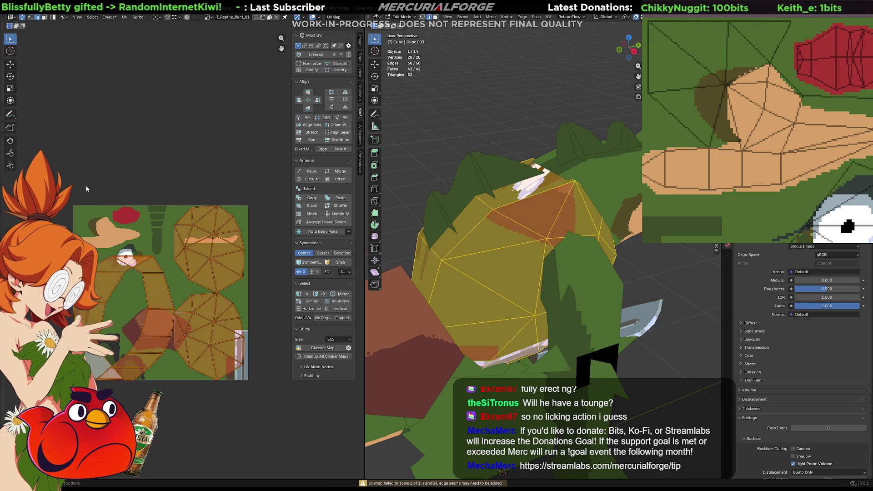
key(ctrl+z)
Select an edge on the band ring and mark it as a seam
click(117, 157)
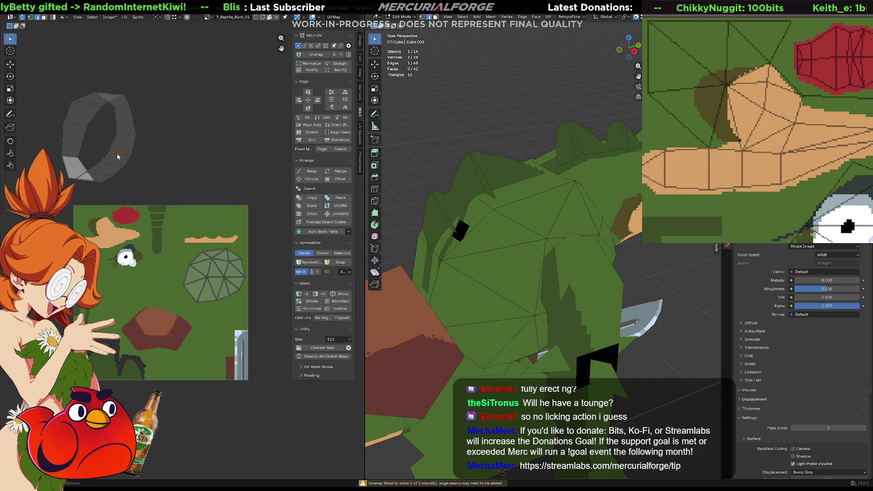
right_click(117, 157)
click(118, 156)
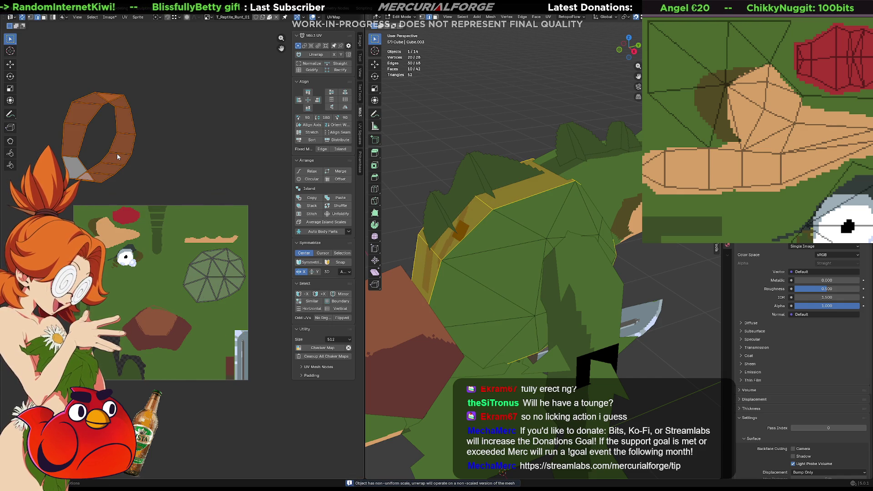
click(91, 180)
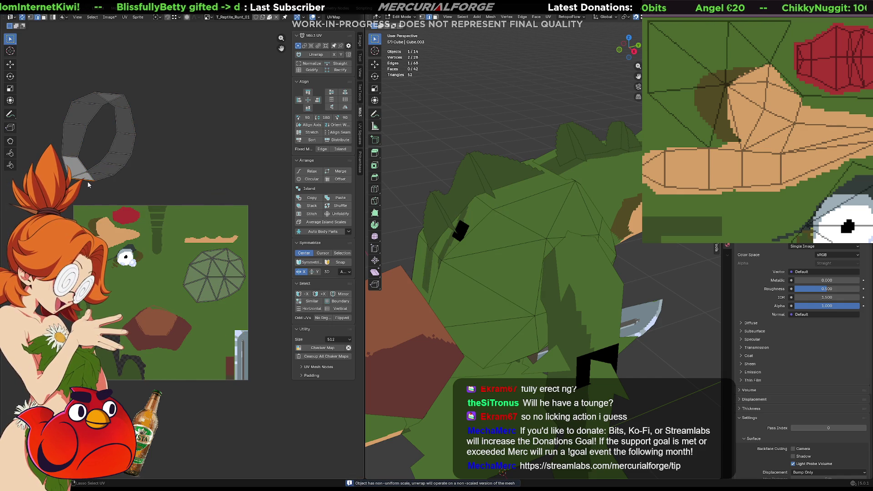
key(u)
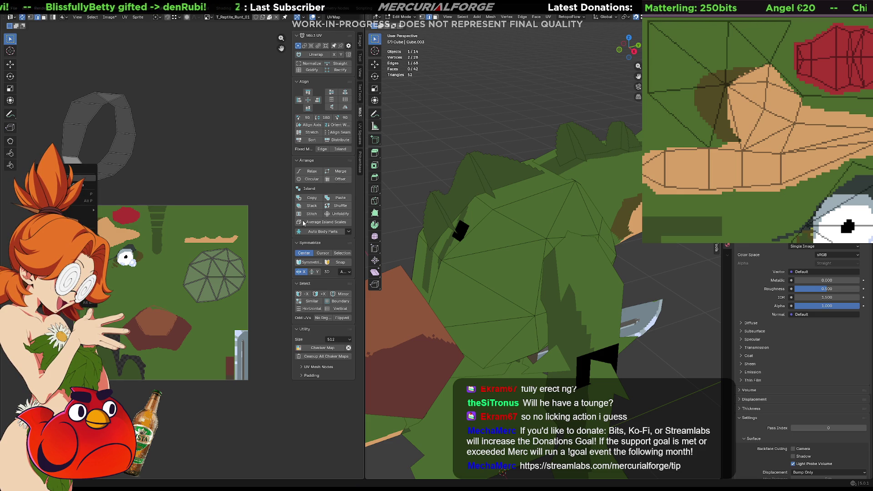
middle_drag(446, 301, 437, 396)
right_click(437, 396)
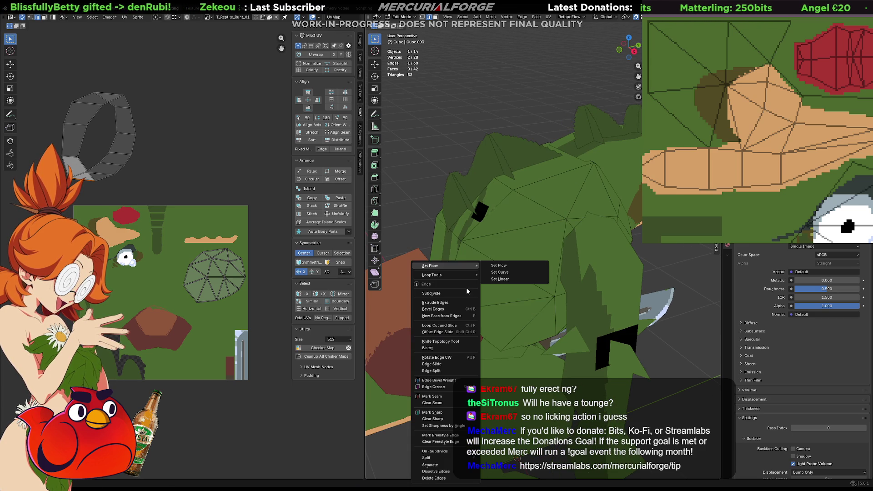
click(441, 397)
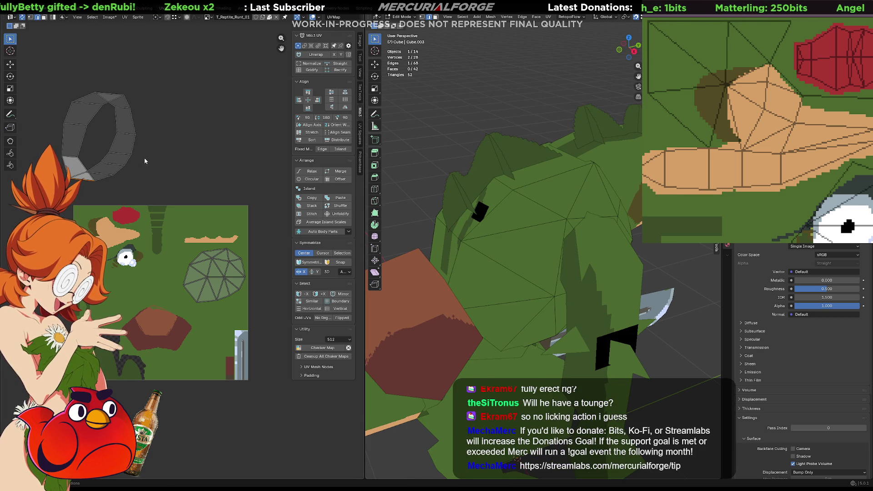
Unwrap the ring into a flat vertical strip and place it beside the texture
key(l)
key(u)
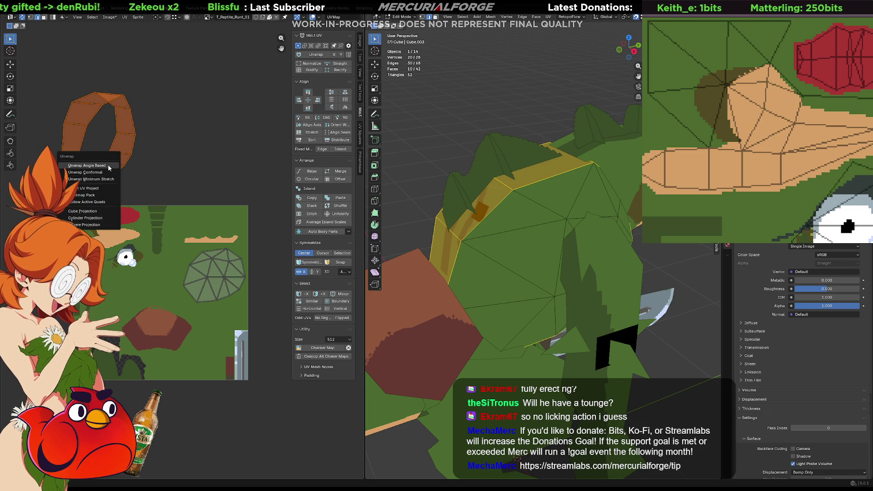
click(108, 168)
key(g)
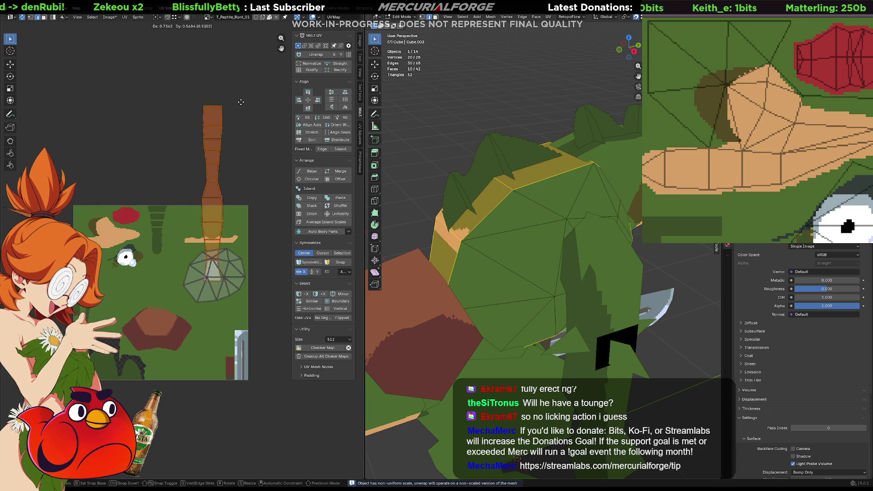
click(294, 207)
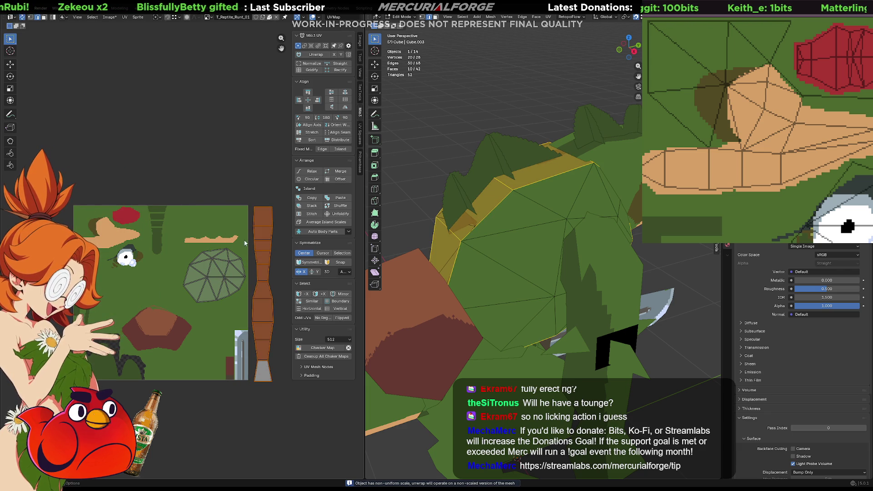
middle_drag(254, 255, 249, 247)
scroll(249, 246, up, 2)
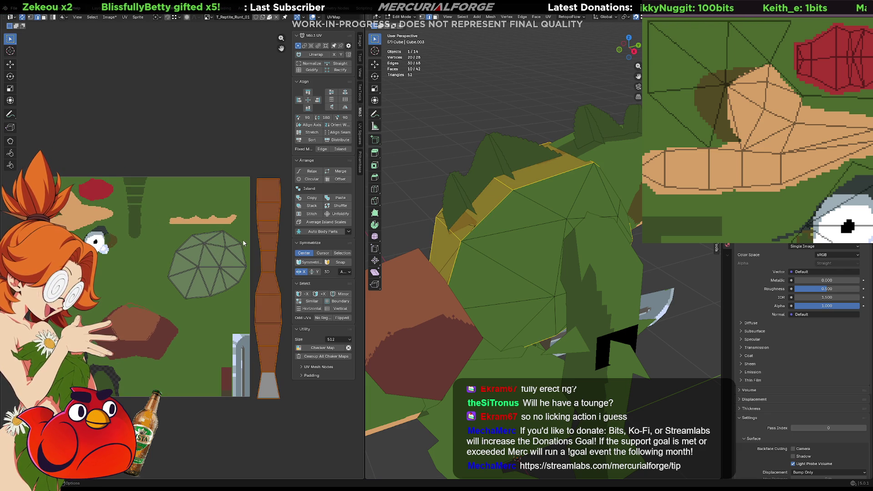
scroll(221, 248, up, 2)
mouse_move(221, 248)
middle_down()
mouse_move(176, 225)
mouse_move(189, 224)
middle_up()
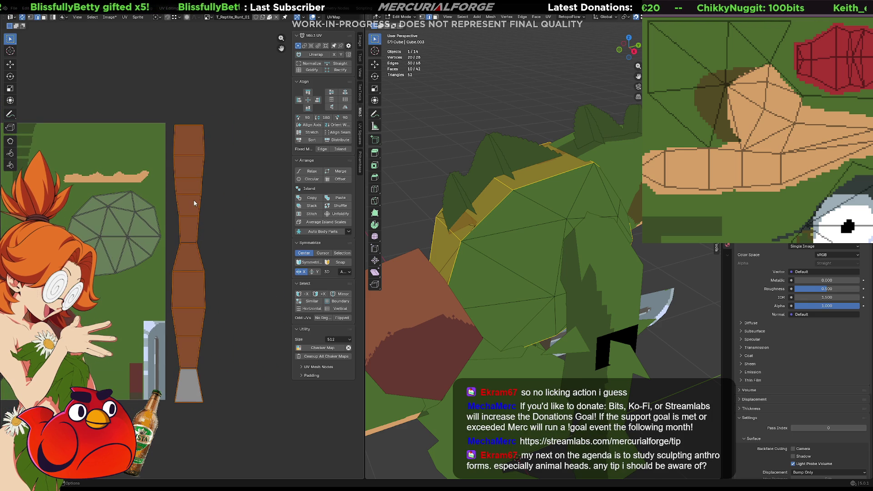
Align the strip's right-side and then left-side vertices vertically
click(198, 210)
click(207, 158)
drag(236, 131, 182, 425)
click(317, 99)
drag(192, 104, 171, 417)
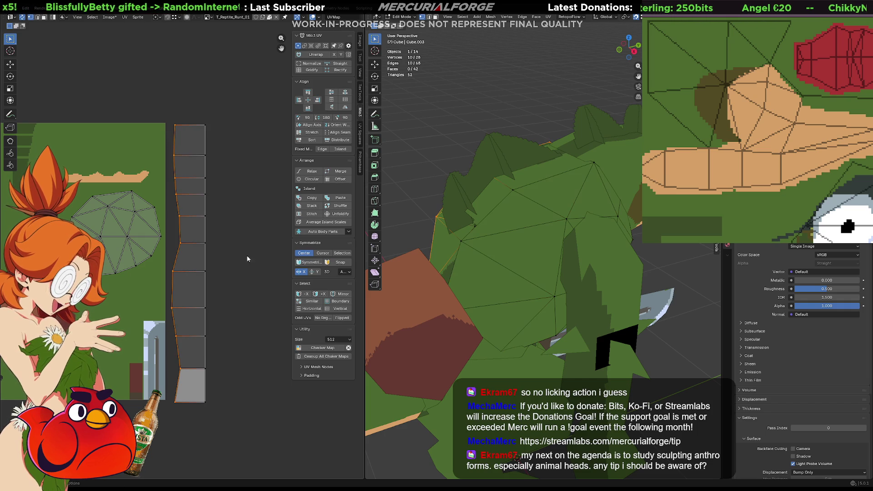
click(299, 101)
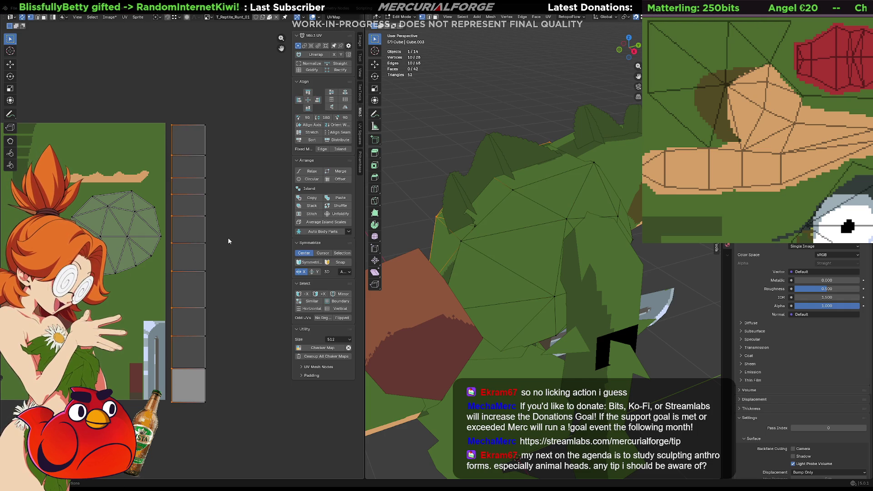
Narrow the strip in X, shrink it in Y, and move it onto the texture's upper-left patch
key(a)
key(s)
key(x)
click(262, 253)
click(203, 252)
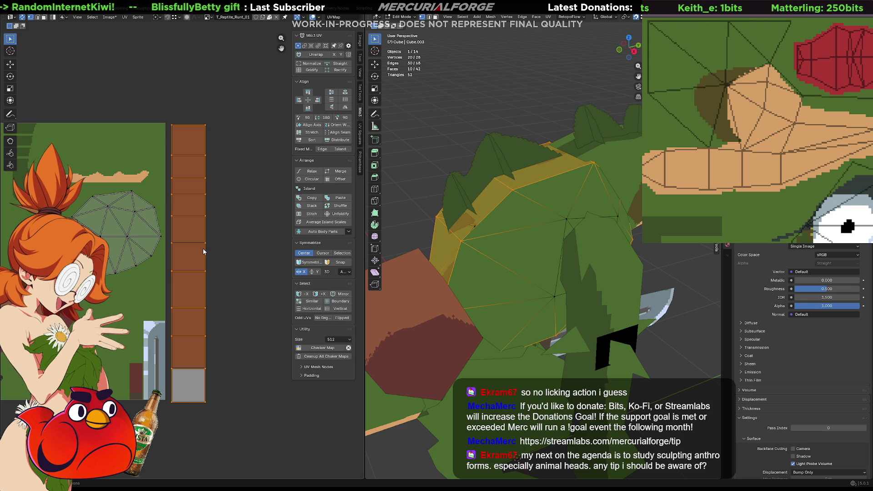
key(s)
key(y)
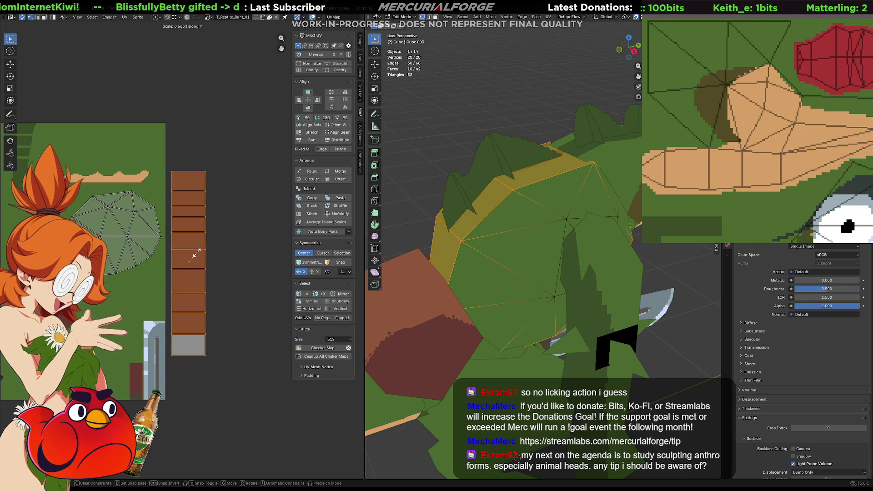
click(191, 259)
key(g)
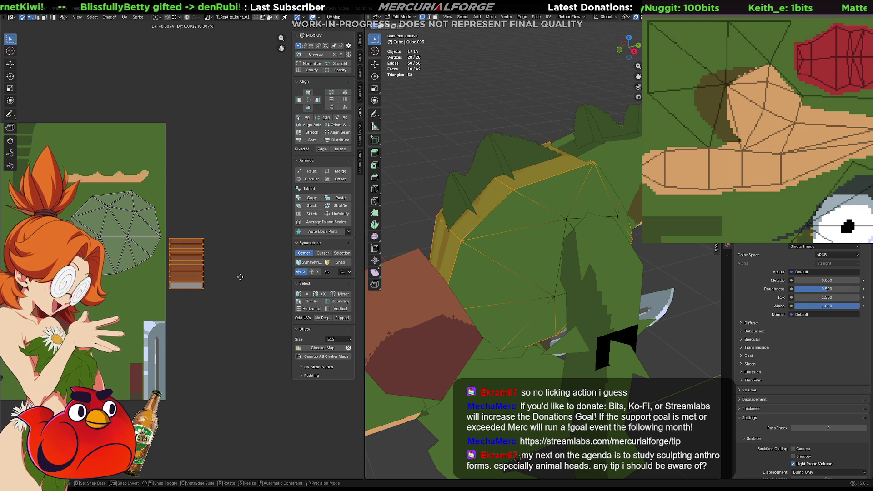
click(77, 182)
mouse_move(500, 209)
middle_down()
mouse_move(573, 184)
mouse_move(431, 193)
middle_up()
Zoom in on the head-ring strip, narrow it slightly along X, and start nudging it upward
scroll(65, 153, up, 5)
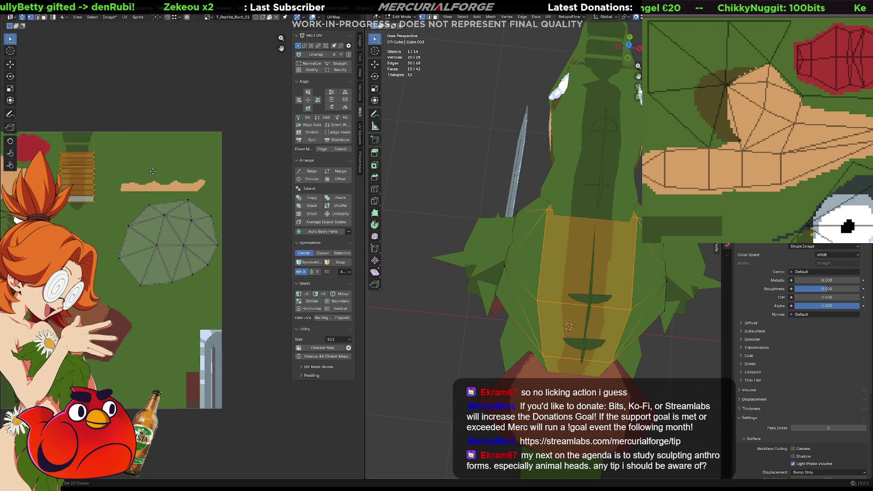
middle_drag(220, 143, 172, 260)
scroll(172, 261, up, 1)
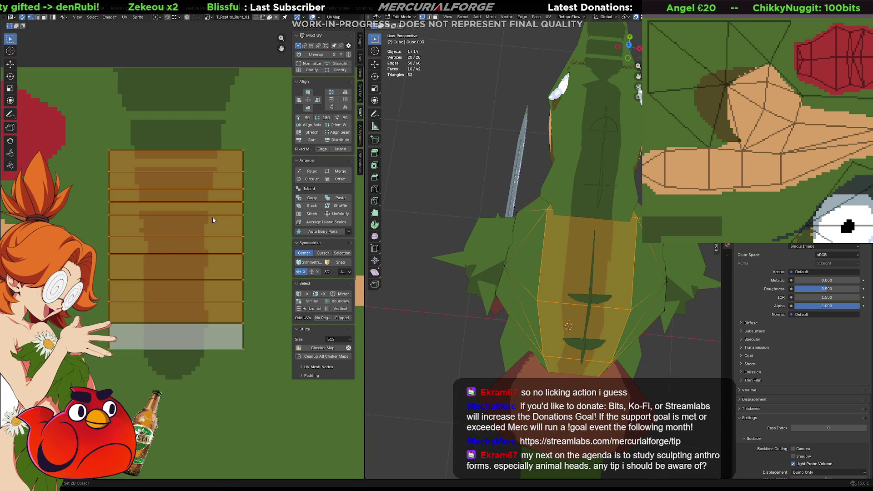
middle_drag(211, 220, 205, 245)
key(g)
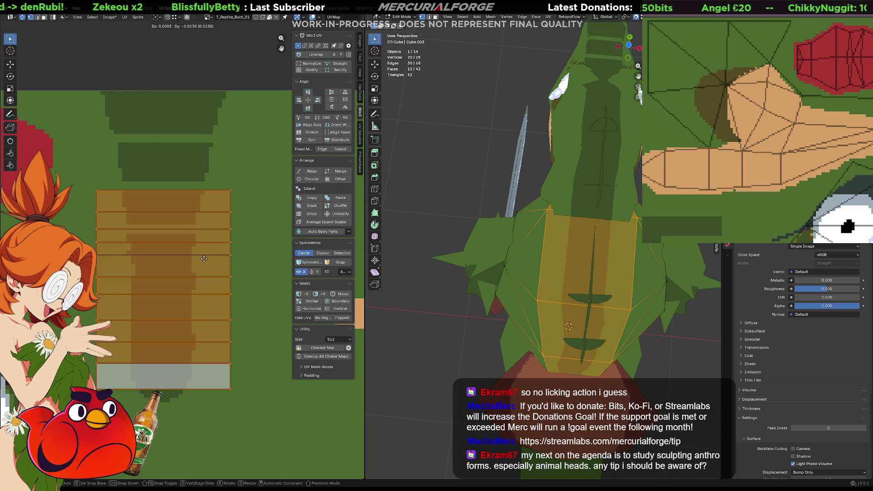
click(205, 264)
middle_drag(546, 244, 503, 238)
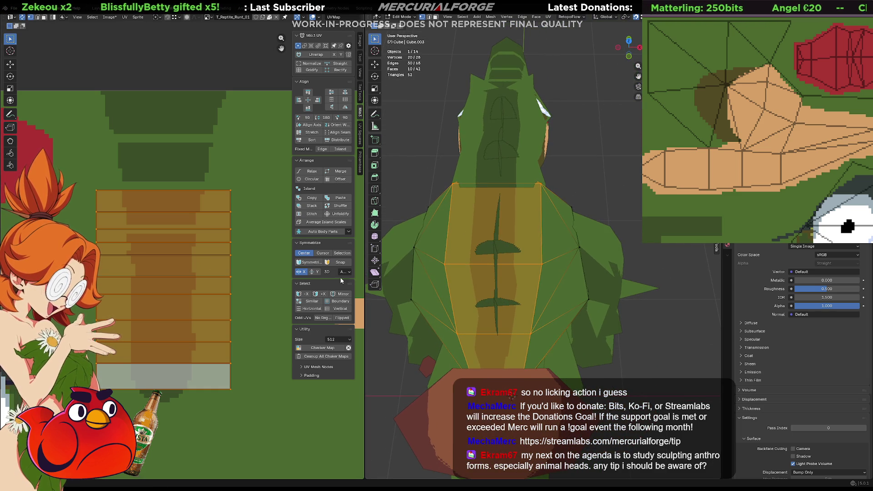
key(s)
key(x)
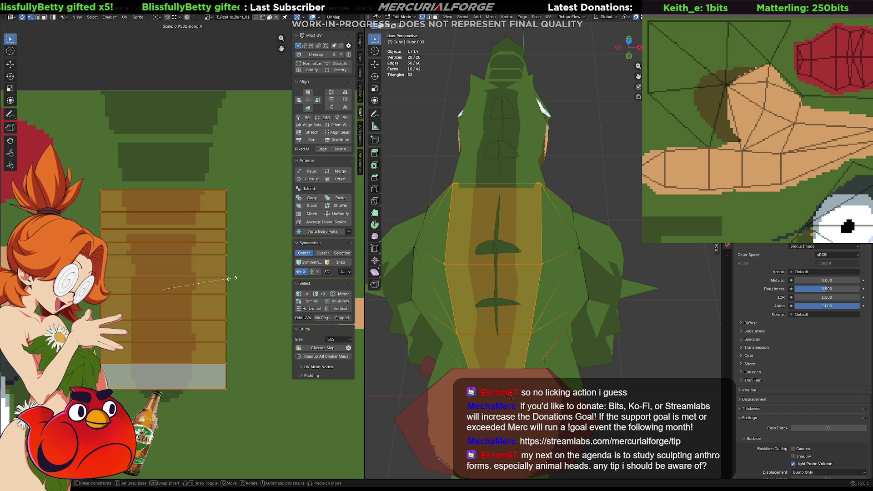
click(232, 281)
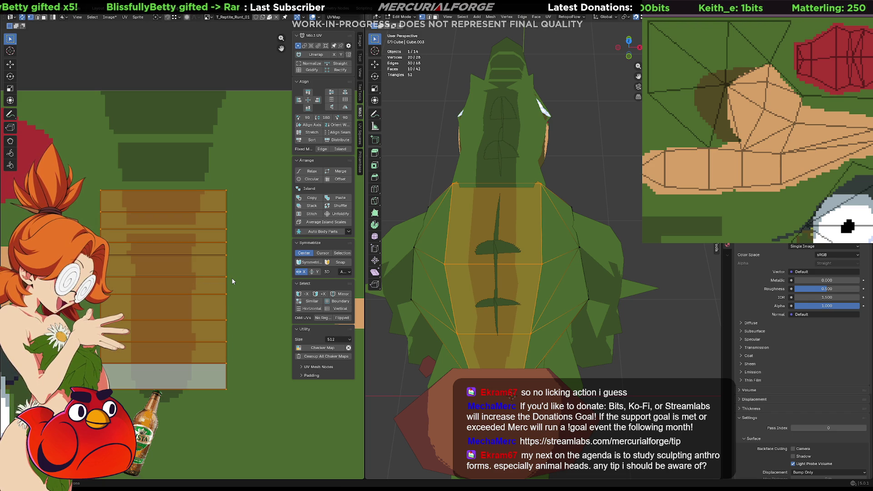
key(g)
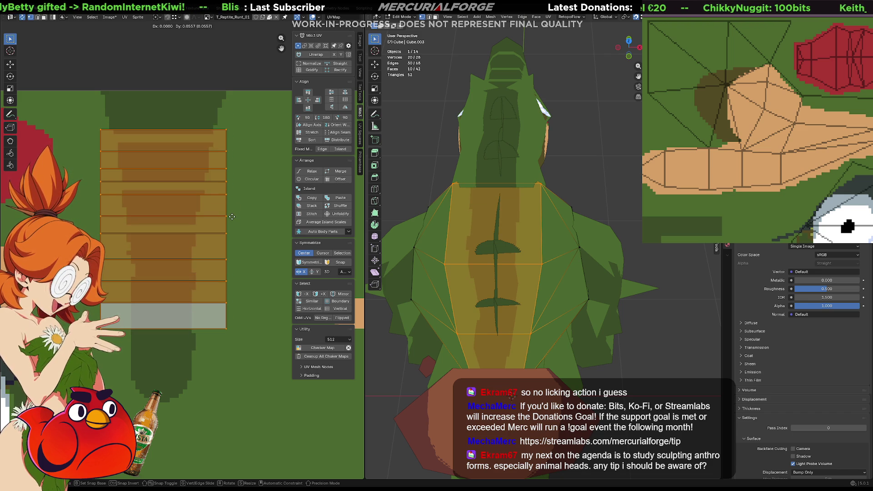
click(231, 217)
click(591, 190)
scroll(594, 201, down, 6)
mouse_move(594, 240)
middle_down()
mouse_move(631, 280)
mouse_move(700, 286)
mouse_move(616, 240)
middle_up()
scroll(614, 239, up, 2)
scroll(614, 239, up, 1)
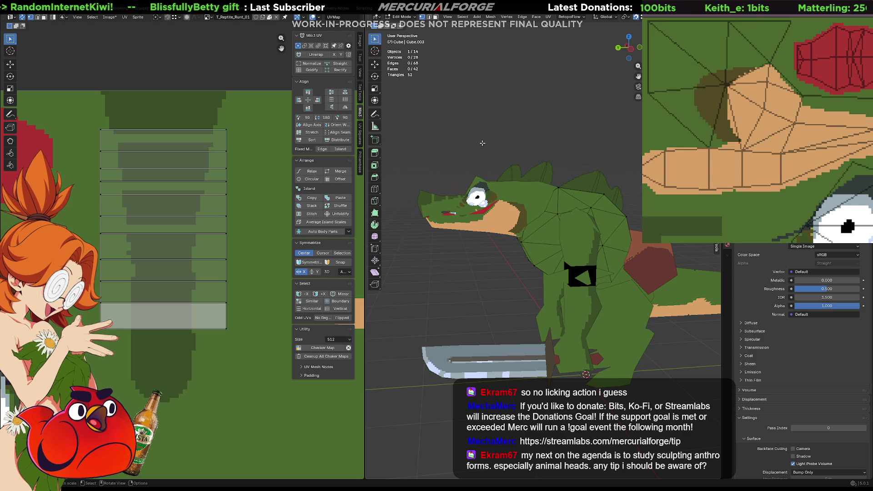
mouse_move(481, 154)
middle_down()
mouse_move(491, 150)
mouse_move(484, 143)
middle_up()
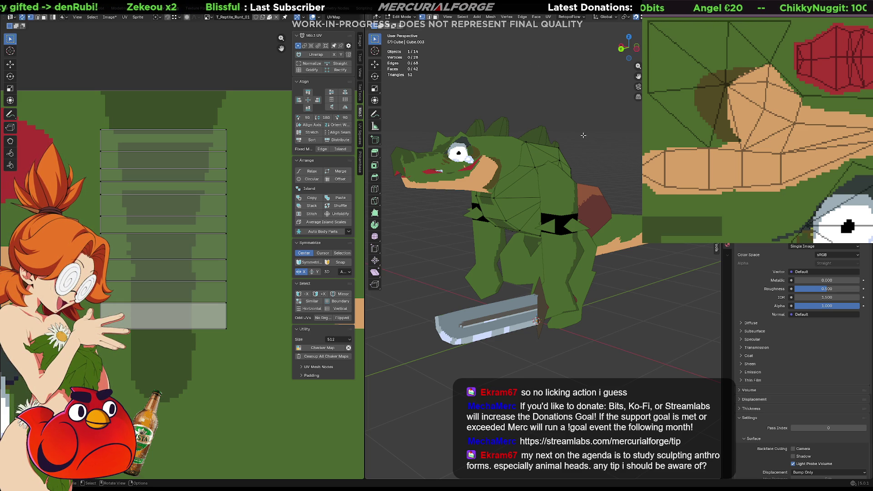
middle_drag(584, 136, 533, 199)
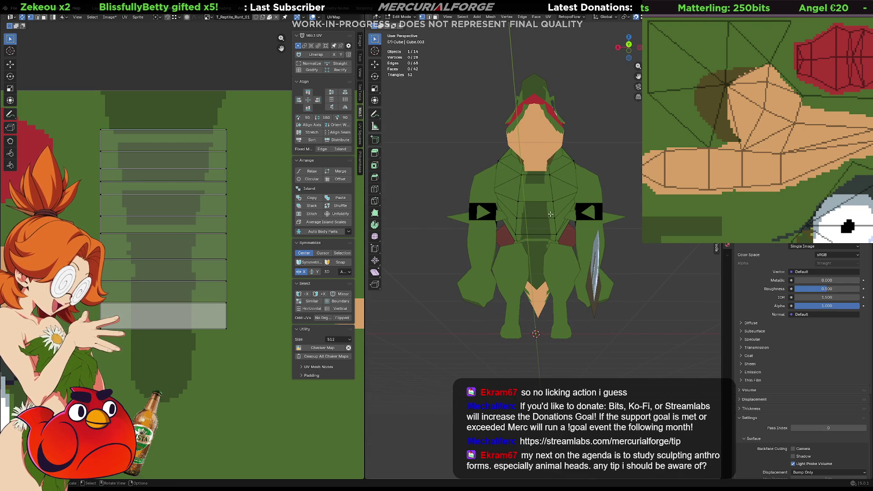
Select the five neck-strip UV faces and make a first move with them
click(182, 293)
click(176, 314)
click(176, 246)
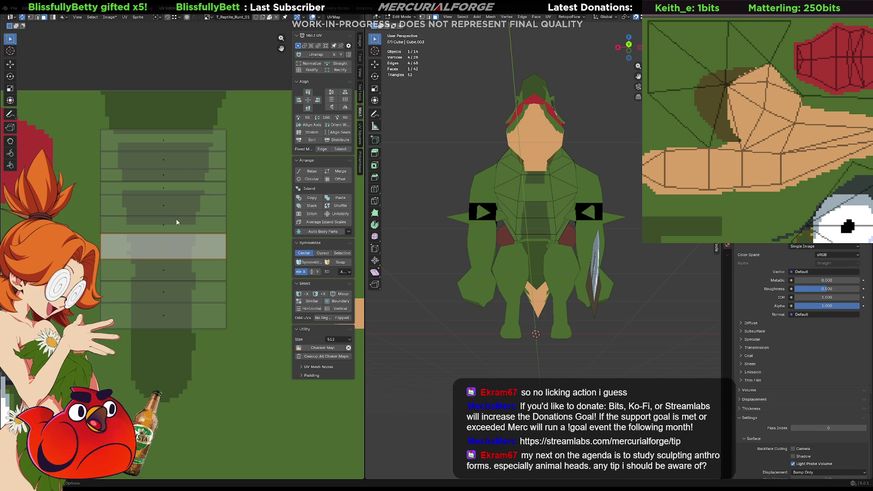
click(177, 204)
mouse_move(500, 218)
middle_down()
mouse_move(475, 223)
mouse_move(319, 198)
middle_up()
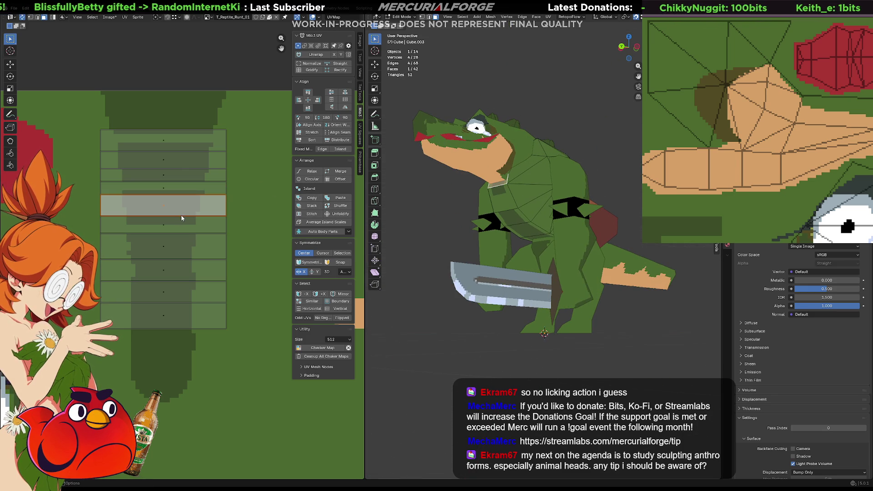
shift+click(187, 188)
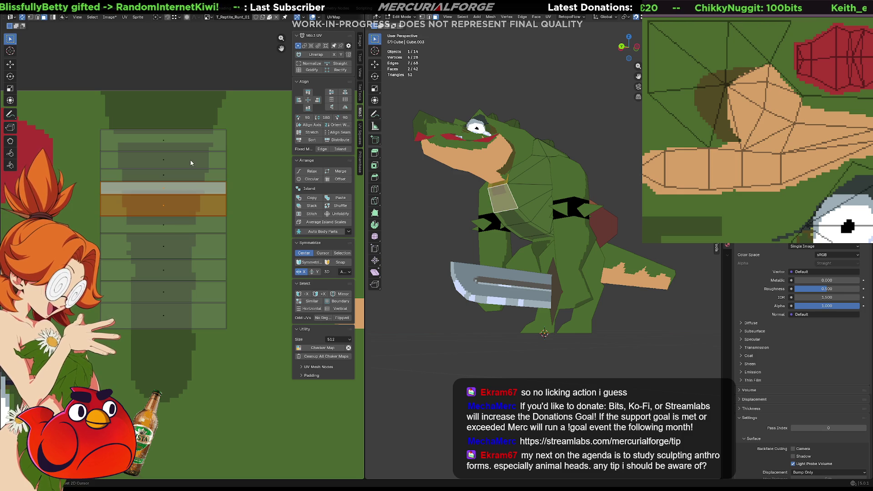
shift+click(189, 174)
shift+click(188, 159)
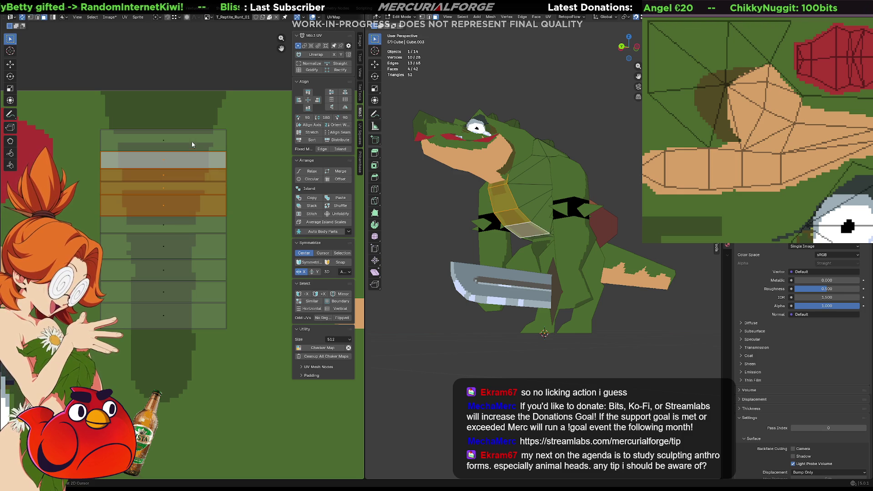
shift+click(192, 140)
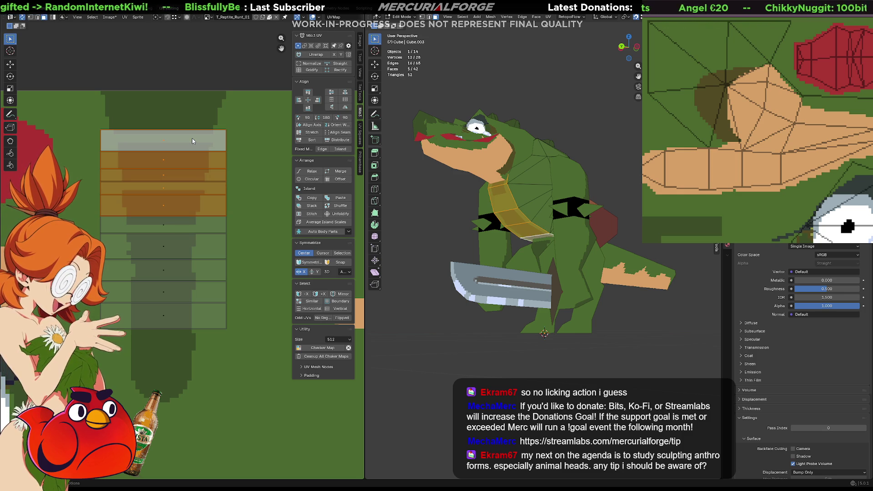
key(g)
click(200, 290)
Move the selected neck-strip faces onto the texture's tan area
scroll(198, 377, down, 4)
middle_drag(198, 373, 100, 210)
middle_drag(106, 277, 211, 268)
key(g)
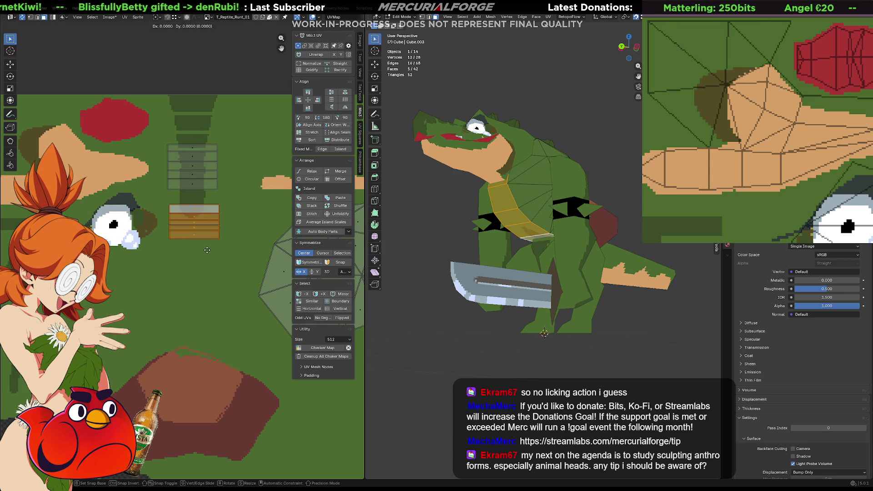
click(271, 140)
middle_drag(454, 191, 490, 189)
scroll(489, 189, up, 5)
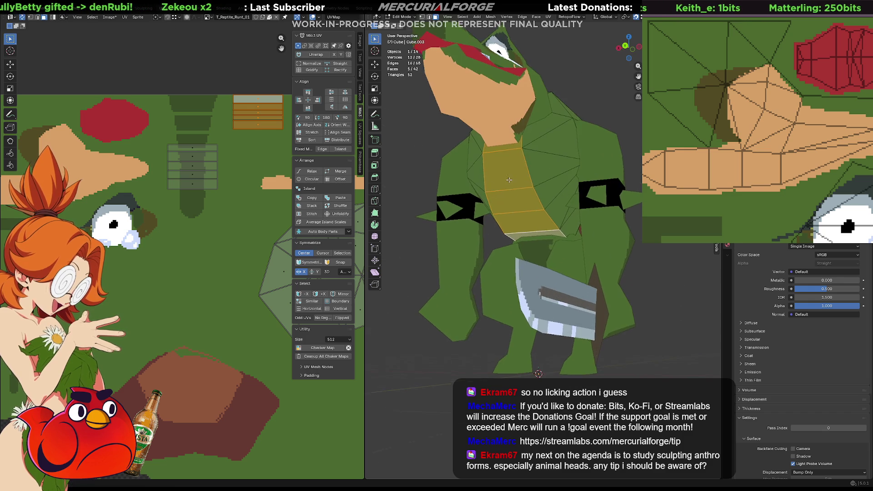
Inspect the chest strip, select a right chest triangle, return to Object Mode and save the texture
middle_drag(501, 248, 488, 244)
middle_drag(300, 143, 281, 167)
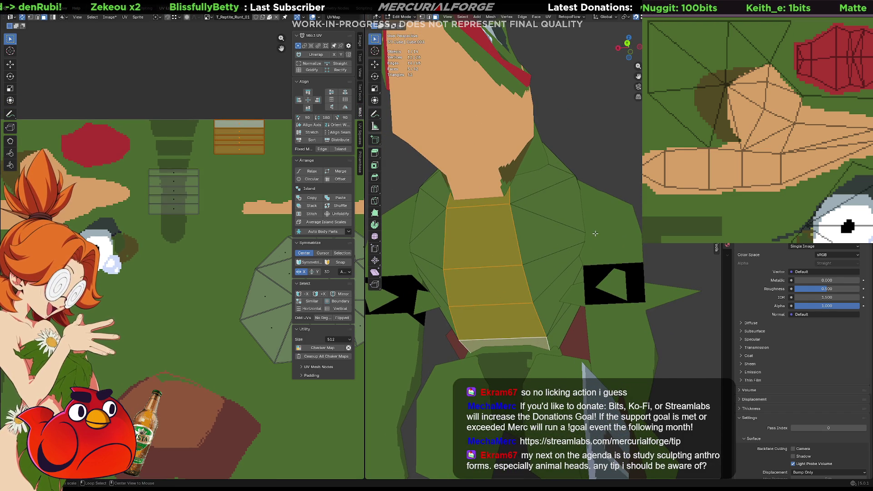
scroll(823, 140, down, 5)
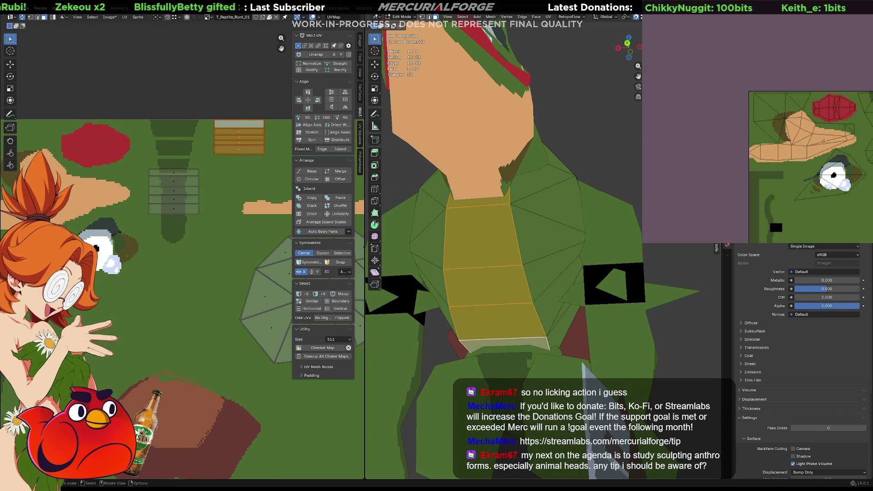
mouse_move(835, 129)
middle_down()
mouse_move(764, 129)
mouse_move(719, 110)
middle_up()
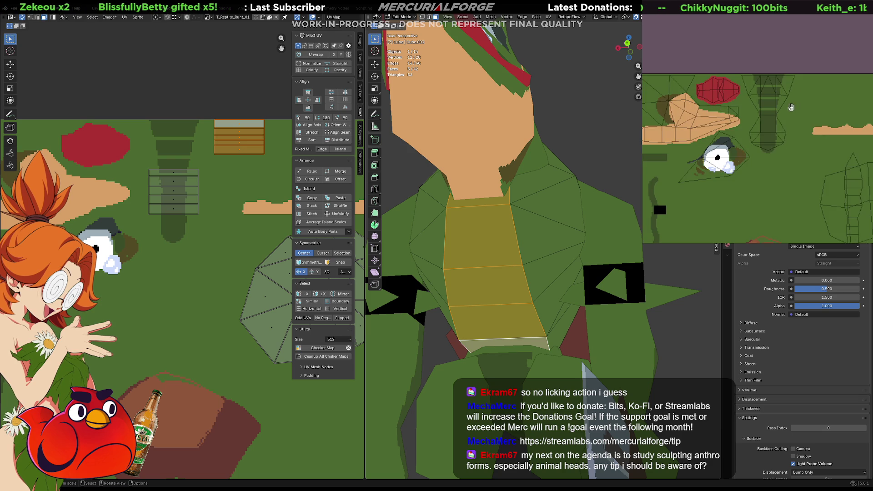
middle_drag(791, 108, 775, 121)
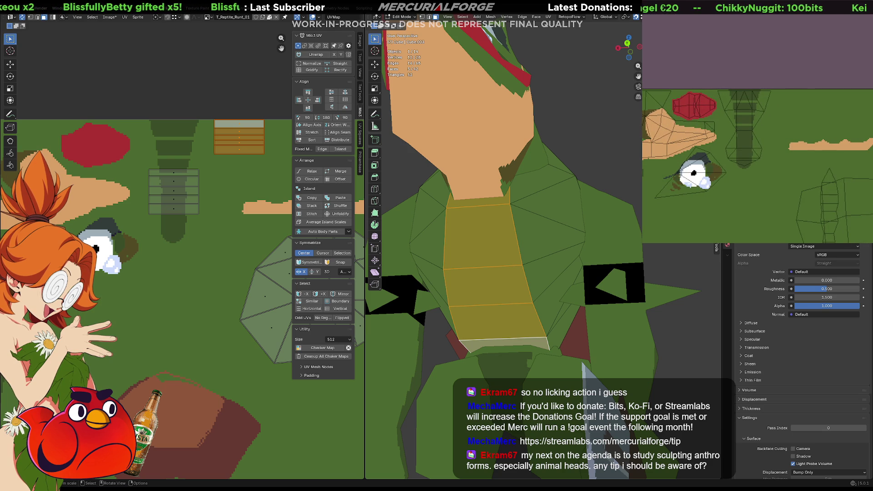
click(547, 269)
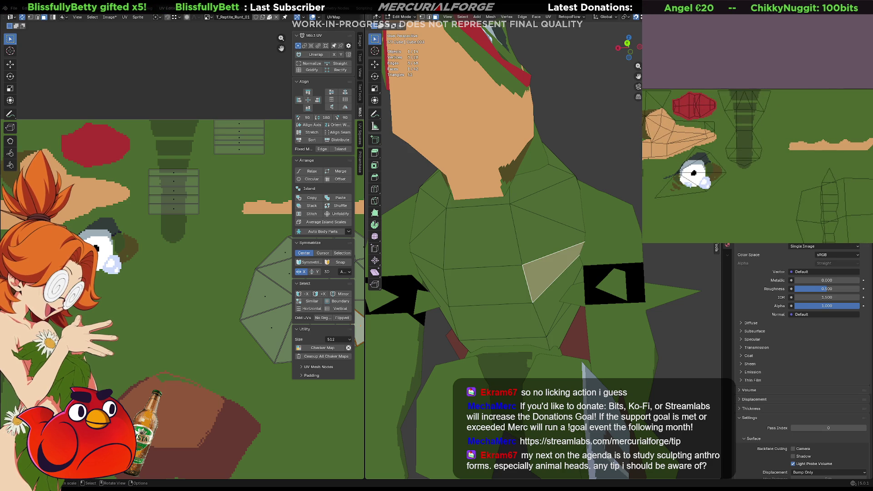
key(Tab)
key(Tab)
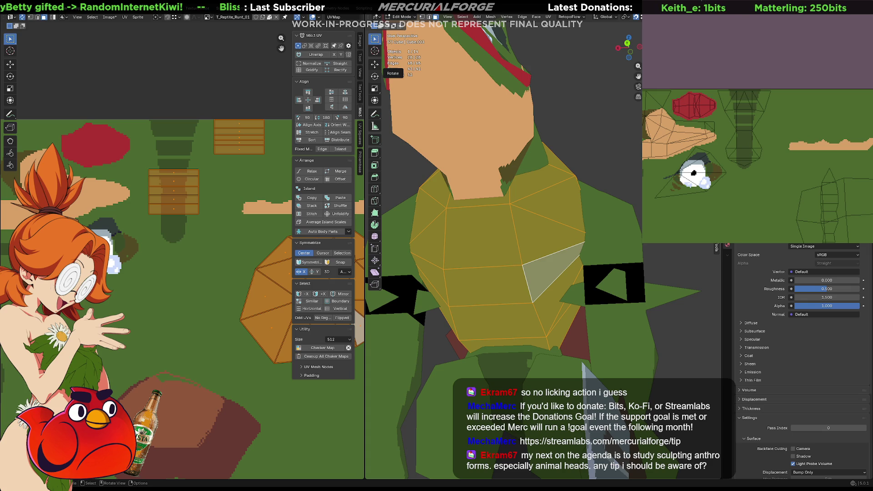
key(ctrl+s)
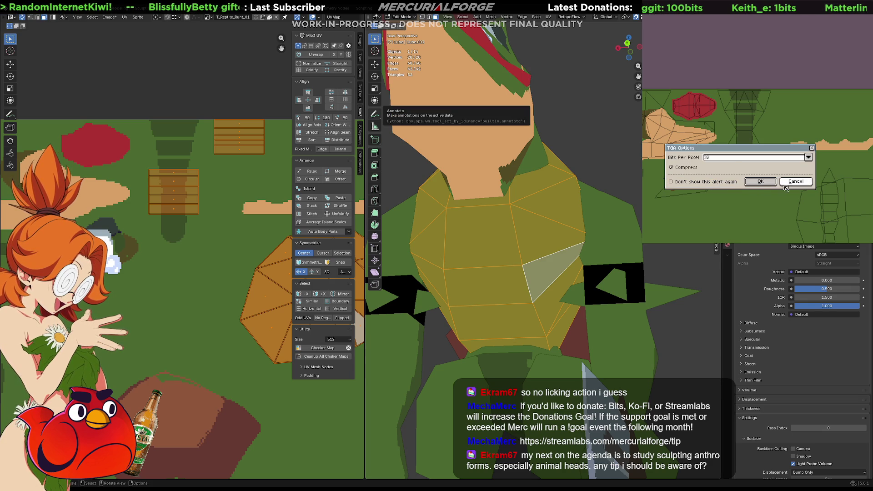
Cancel the TGA save options, keep the sprite open, and bring up Save As
click(802, 182)
click(773, 180)
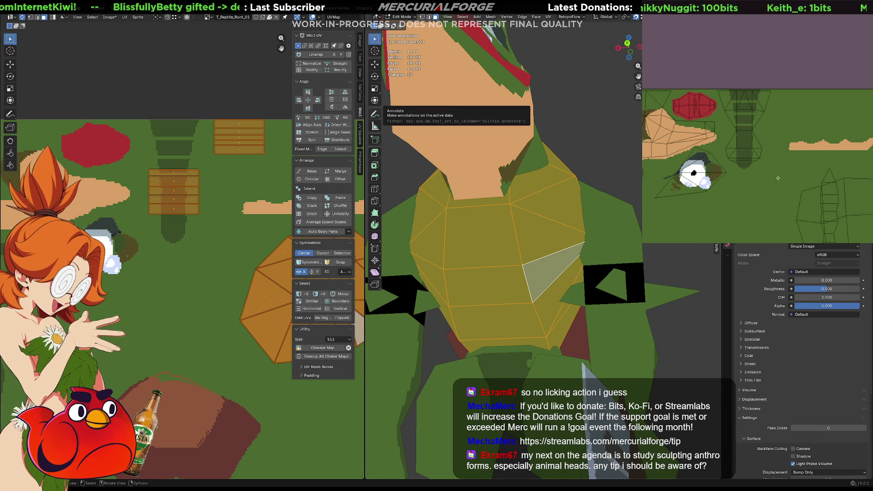
key(ctrl+alt+shift+s)
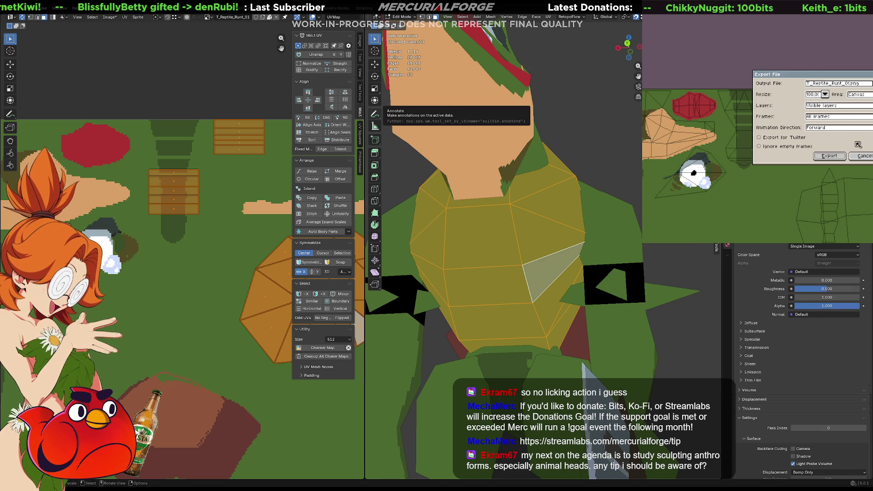
click(862, 156)
key(ctrl+shift+s)
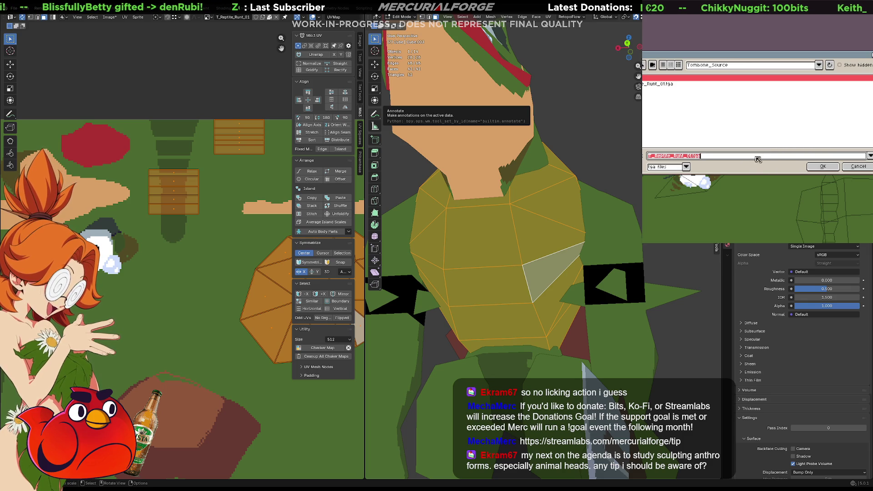
Save as aseprite type over T_Reptile_Runt_01.aseprite, confirm overwrite, and quit Aseprite
click(686, 167)
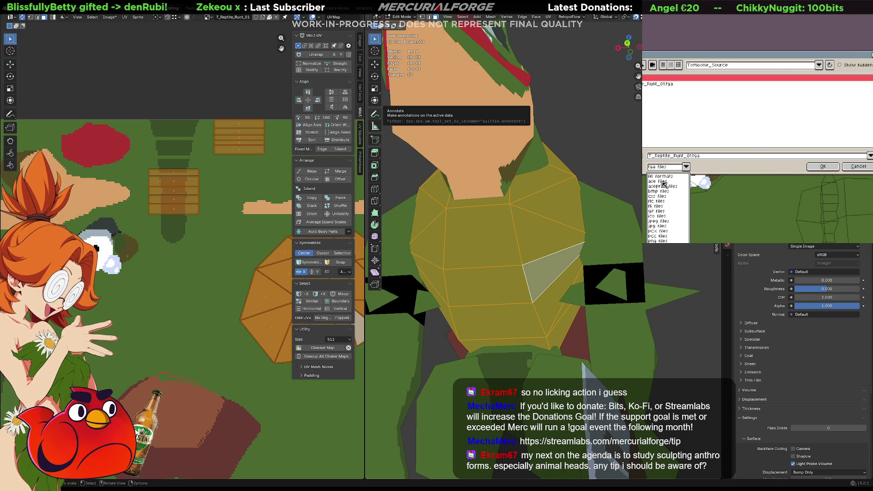
click(662, 182)
click(686, 168)
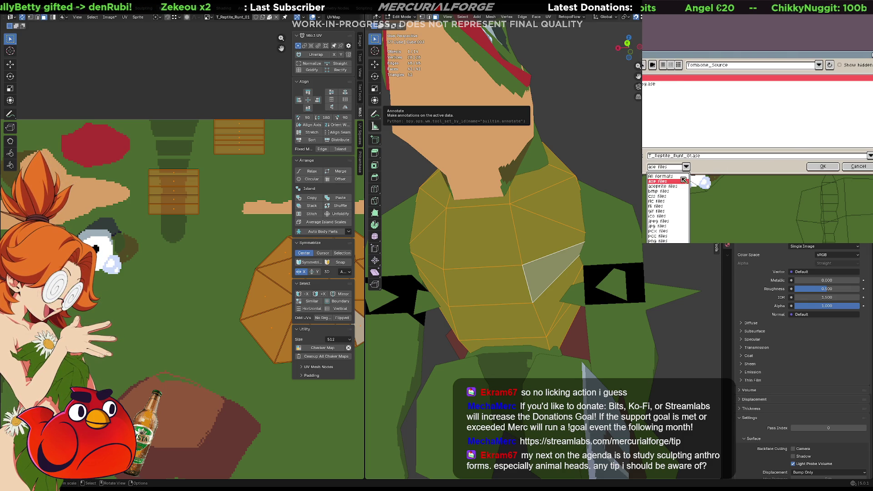
click(678, 188)
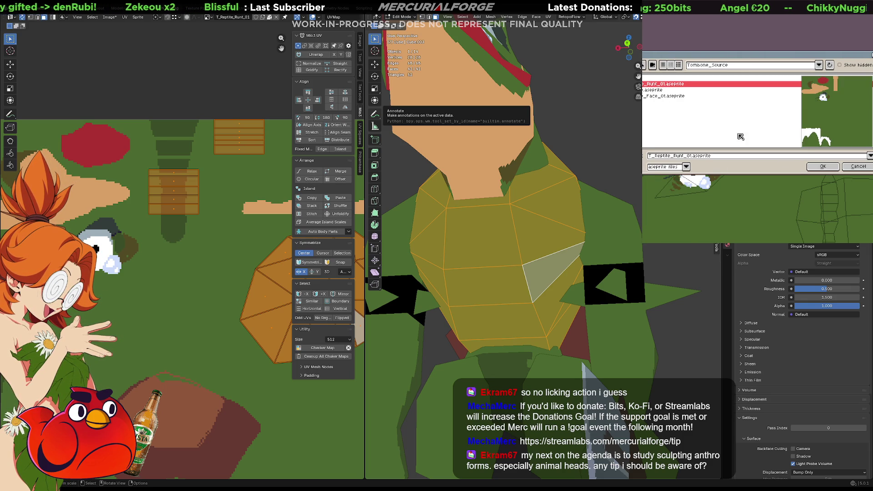
click(831, 167)
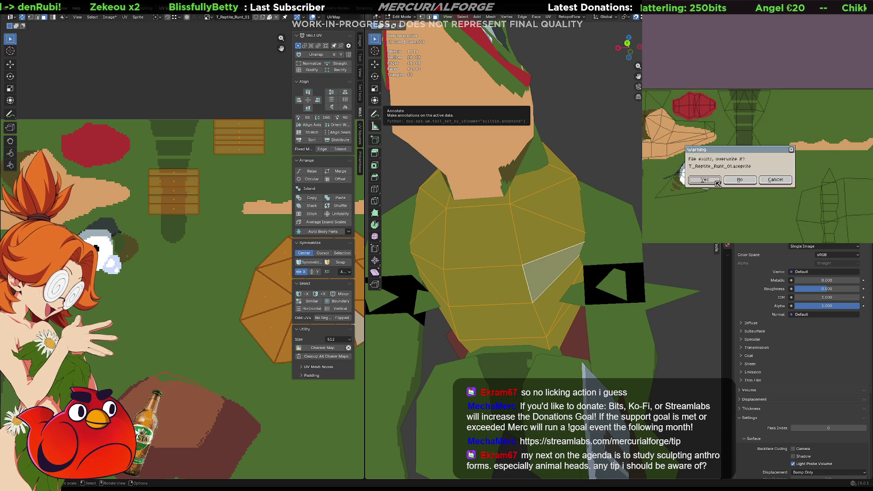
click(712, 180)
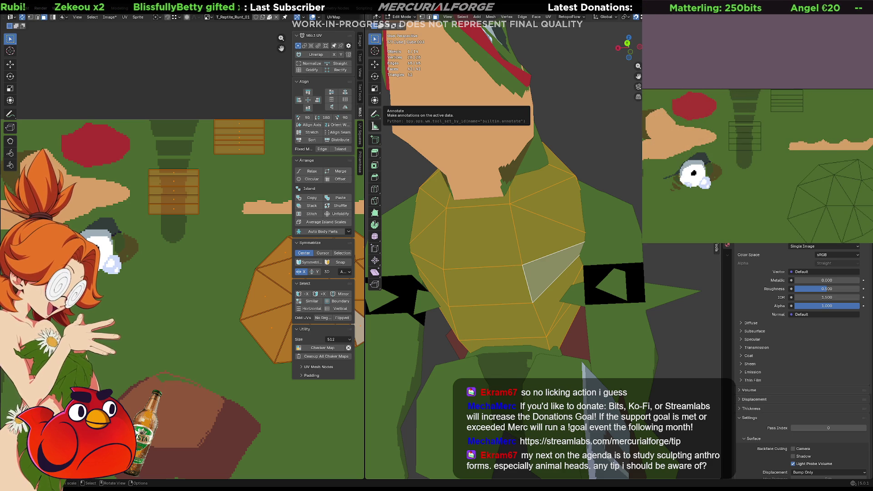
click(740, 182)
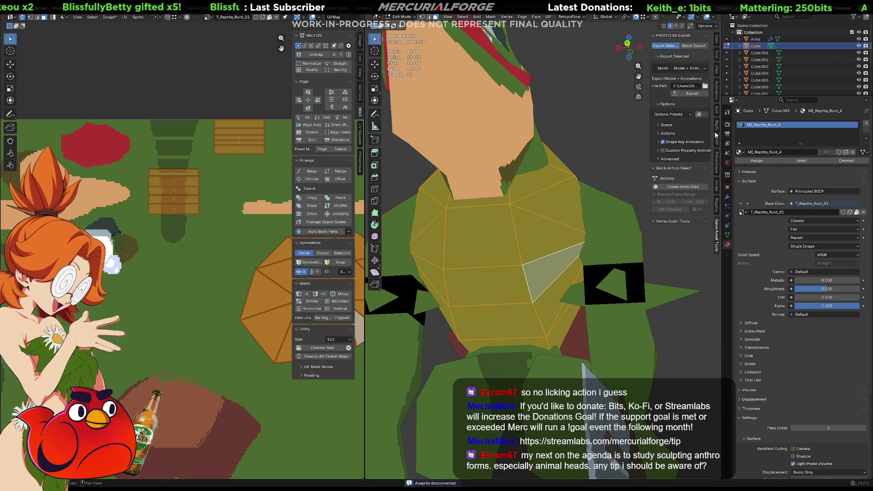
In the Pribambase sidebar, stop the old sync and launch Aseprite linked to Blender
click(717, 163)
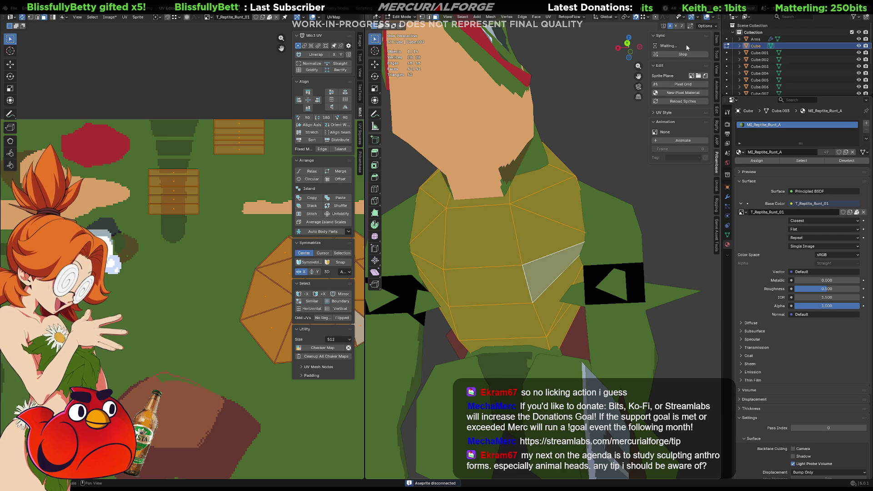
click(682, 54)
click(680, 55)
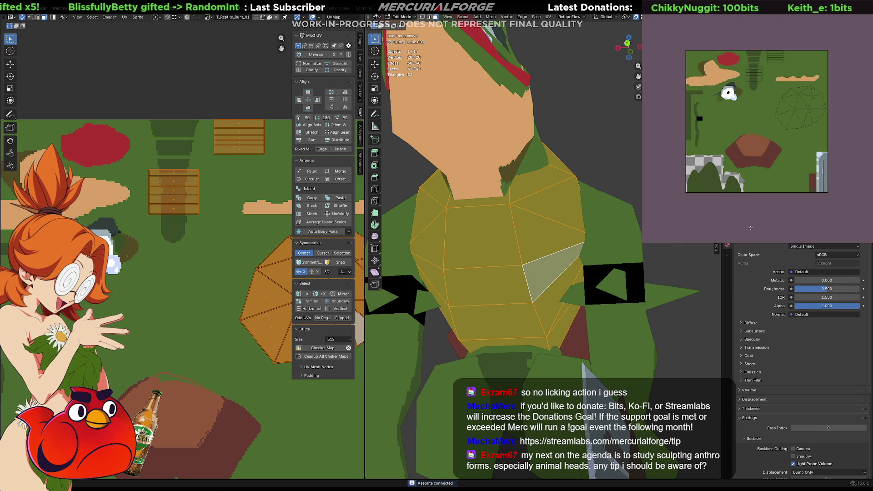
Paint a thin tan stroke down the chest strip of the texture
scroll(732, 85, up, 4)
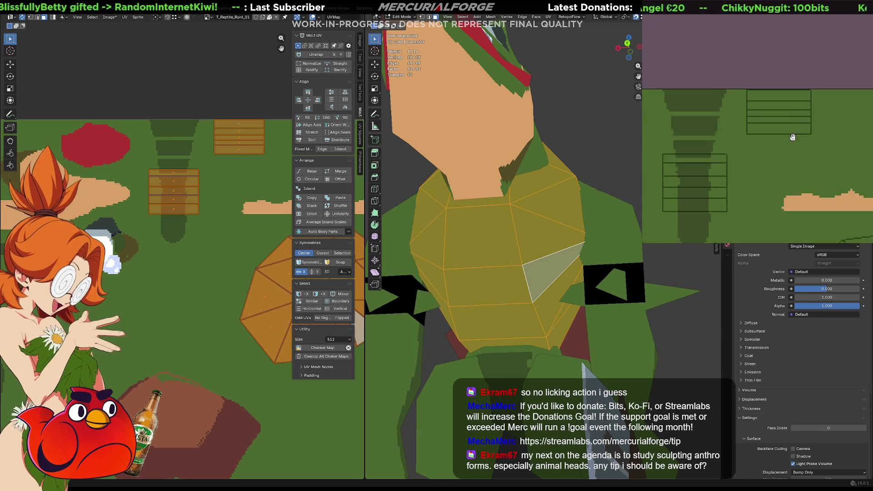
middle_drag(658, 98, 809, 107)
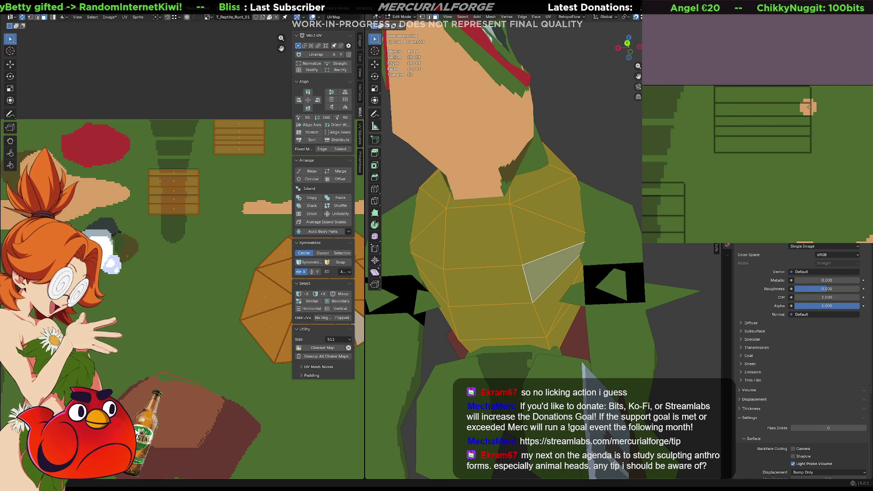
drag(755, 88, 771, 136)
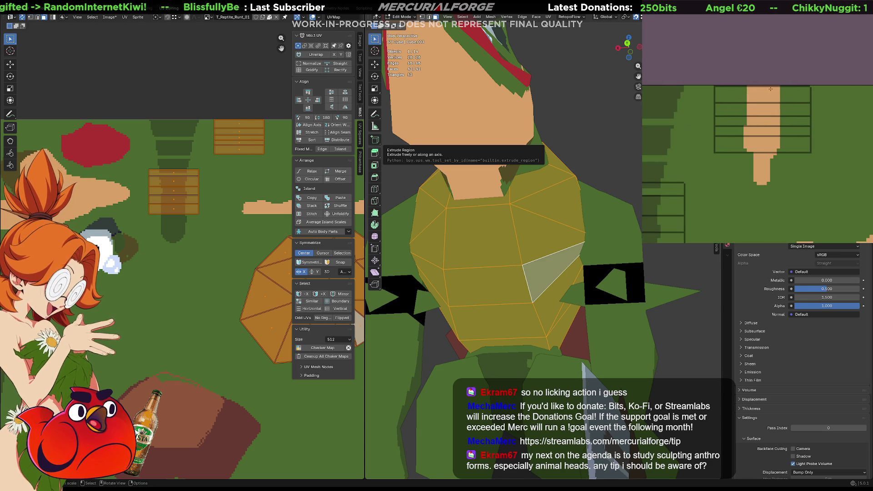
key(ctrl+z)
mouse_move(781, 93)
mouse_down()
mouse_move(774, 157)
mouse_move(770, 92)
mouse_move(757, 152)
mouse_move(748, 88)
mouse_move(740, 150)
mouse_move(741, 81)
mouse_move(723, 86)
mouse_move(716, 153)
mouse_move(739, 98)
mouse_move(711, 150)
mouse_move(805, 93)
mouse_move(798, 157)
mouse_move(804, 105)
mouse_move(810, 159)
mouse_move(785, 150)
mouse_up()
Trim the tan strip's edges with green, deselect all faces, and orbit toward the head
mouse_move(812, 84)
mouse_down()
mouse_move(821, 100)
mouse_move(810, 111)
mouse_move(822, 165)
mouse_up()
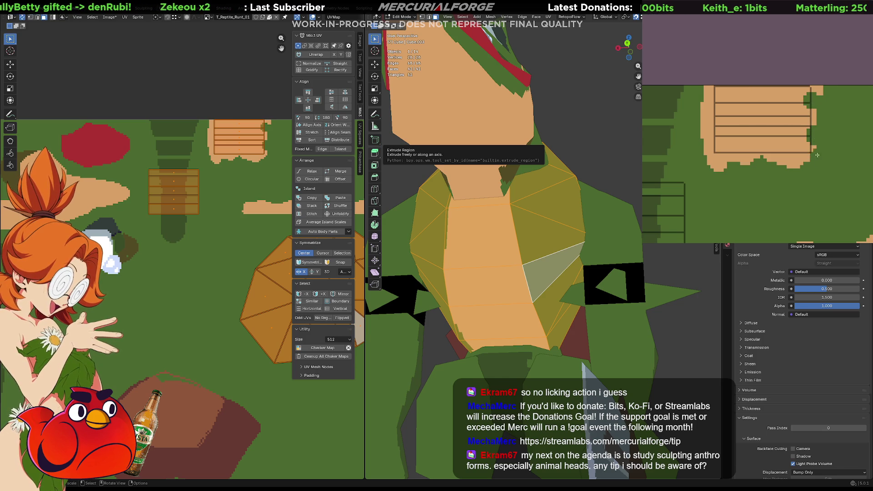
mouse_move(708, 109)
mouse_down()
mouse_move(713, 101)
mouse_move(717, 162)
mouse_up()
key(ctrl+z)
drag(812, 107, 814, 150)
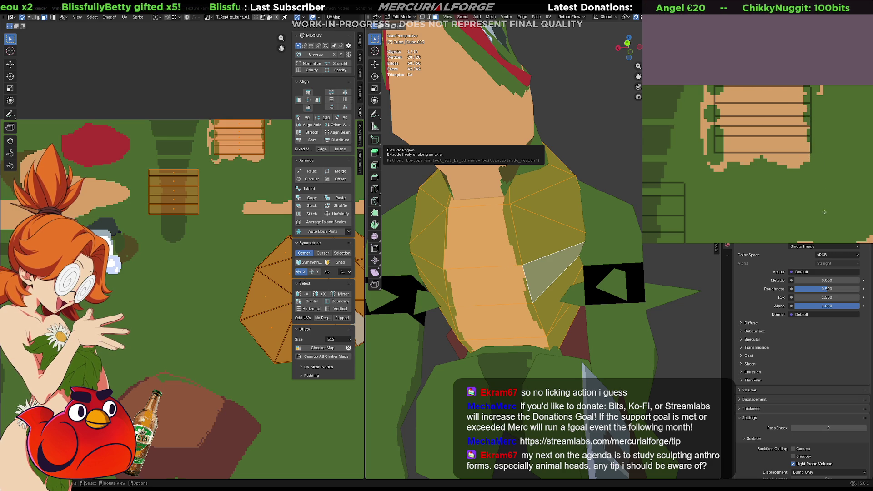
key(alt+a)
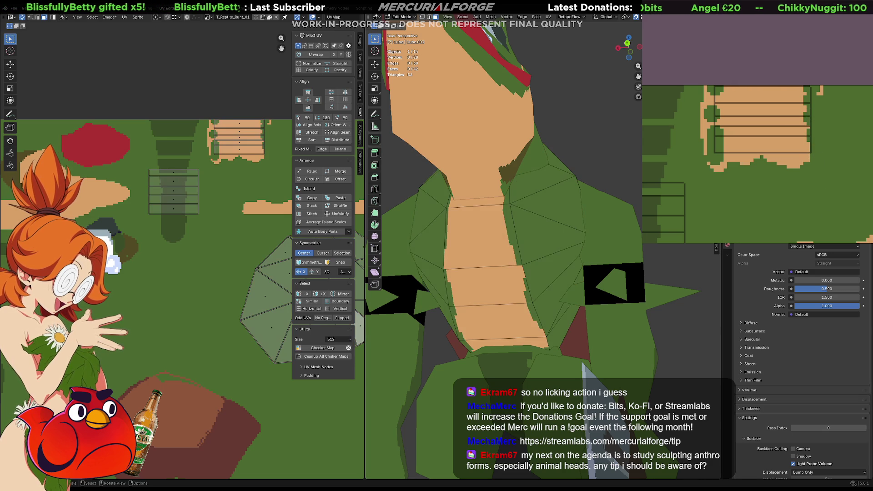
mouse_move(482, 181)
middle_down()
mouse_move(522, 181)
mouse_move(470, 229)
mouse_move(531, 225)
mouse_move(517, 211)
middle_up()
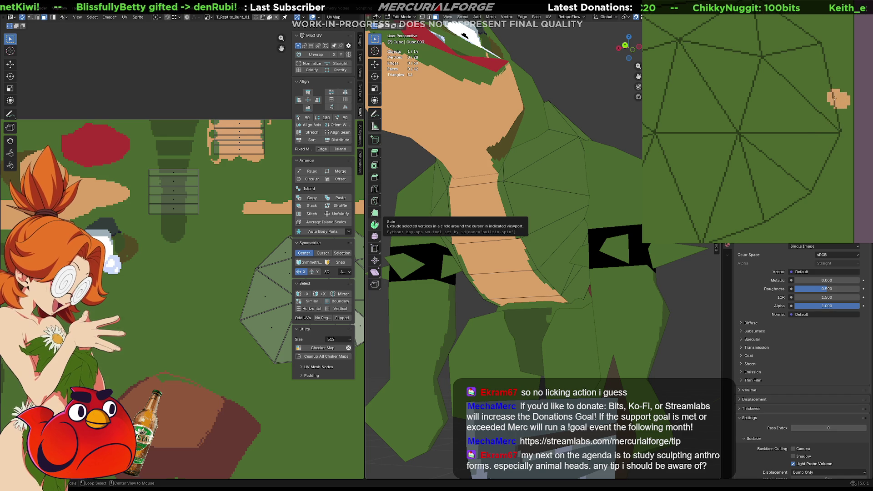
Widen the tan chest patch and trim its upper-left edge with green
mouse_move(843, 95)
mouse_down()
mouse_move(726, 234)
mouse_move(835, 159)
mouse_up()
mouse_move(818, 182)
mouse_down()
mouse_move(834, 134)
mouse_move(786, 188)
mouse_up()
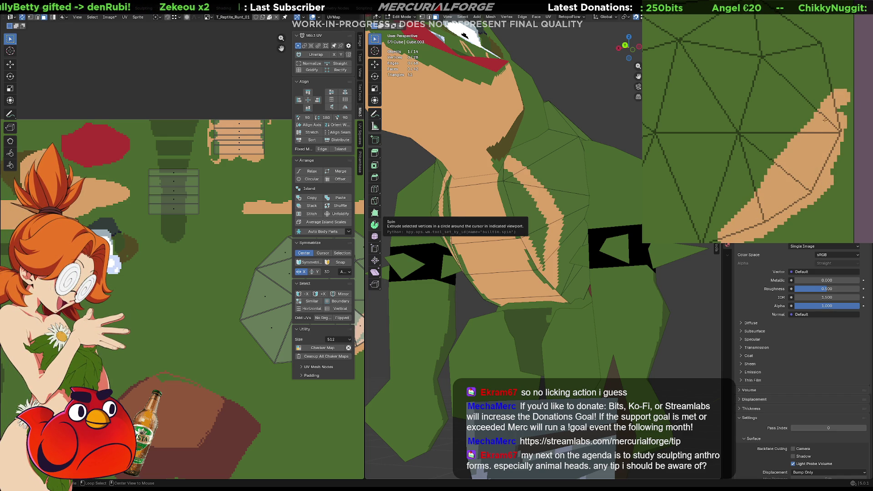
drag(836, 117, 809, 174)
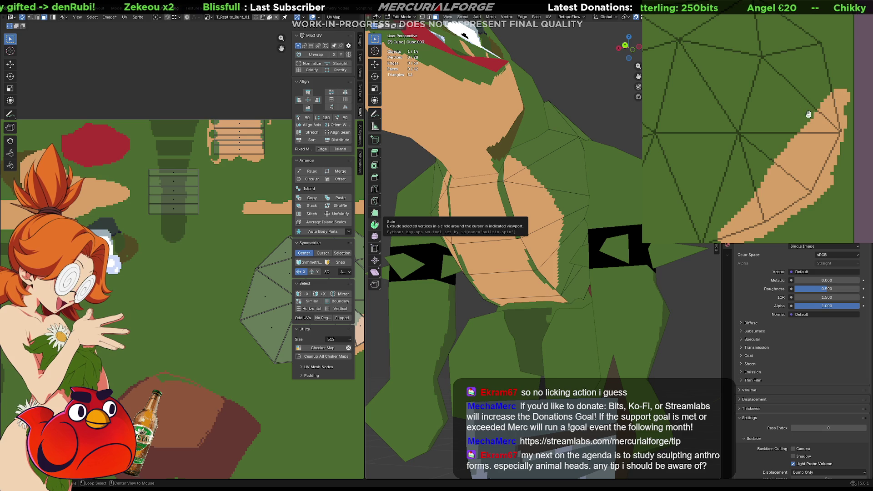
key(ctrl+z)
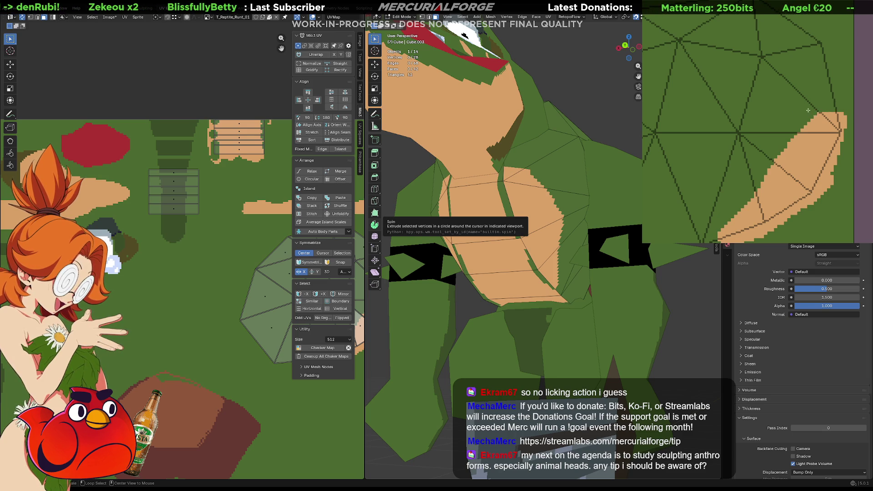
mouse_move(829, 110)
mouse_down()
mouse_move(814, 136)
mouse_move(827, 136)
mouse_up()
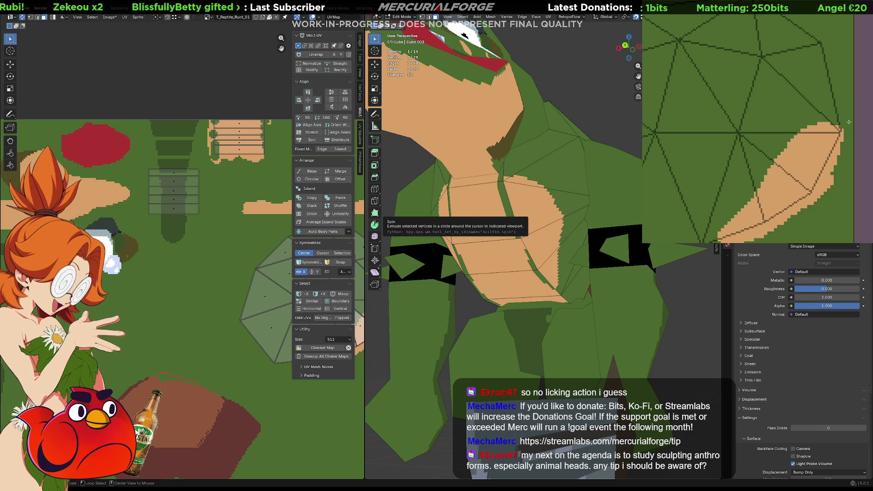
key(ctrl+z)
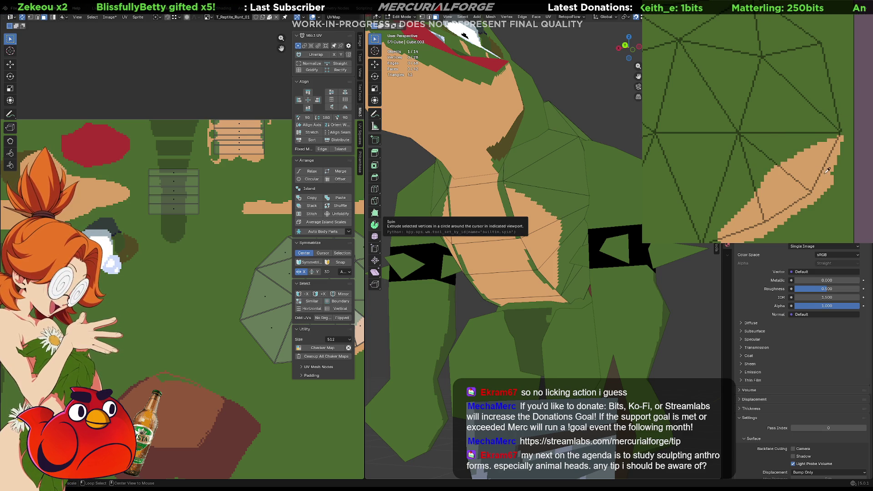
mouse_move(805, 160)
mouse_down()
mouse_move(839, 127)
mouse_move(782, 159)
mouse_move(734, 223)
mouse_up()
key(ctrl+z)
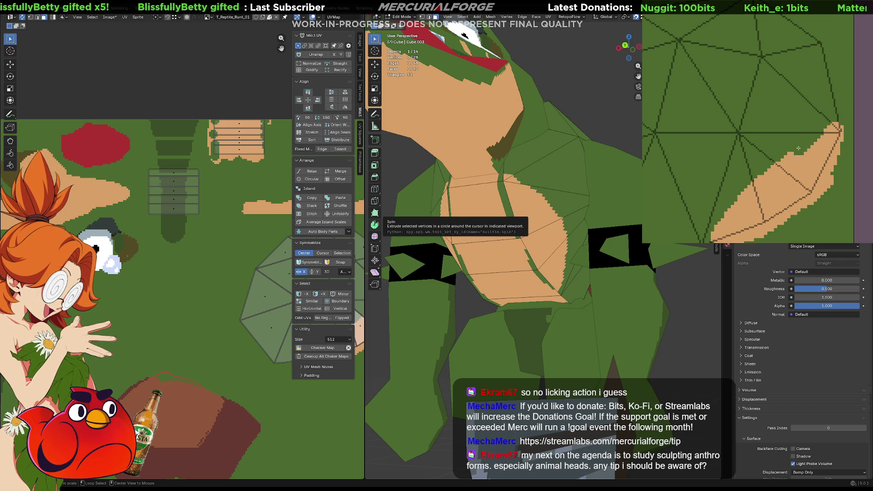
drag(809, 137, 699, 220)
Cover green spots on the patch's left edge and extend the tan neck strip upward
mouse_move(767, 110)
middle_down()
mouse_move(785, 118)
mouse_move(817, 182)
middle_up()
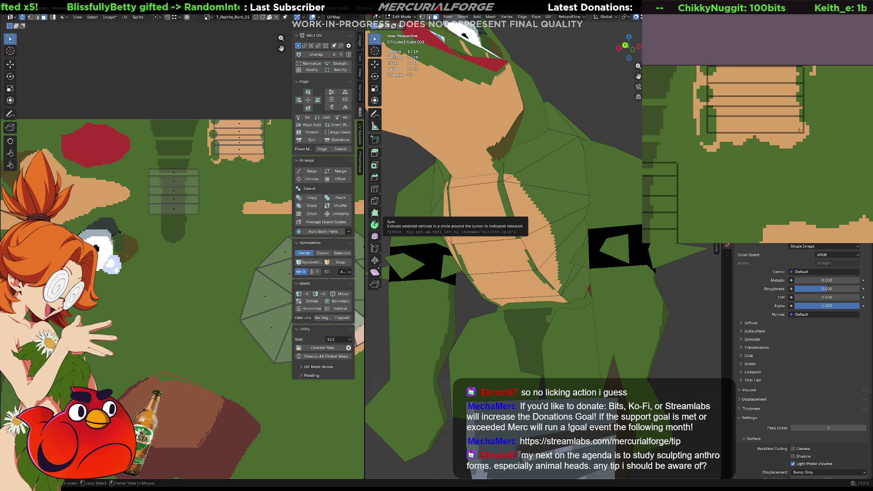
drag(715, 136, 727, 49)
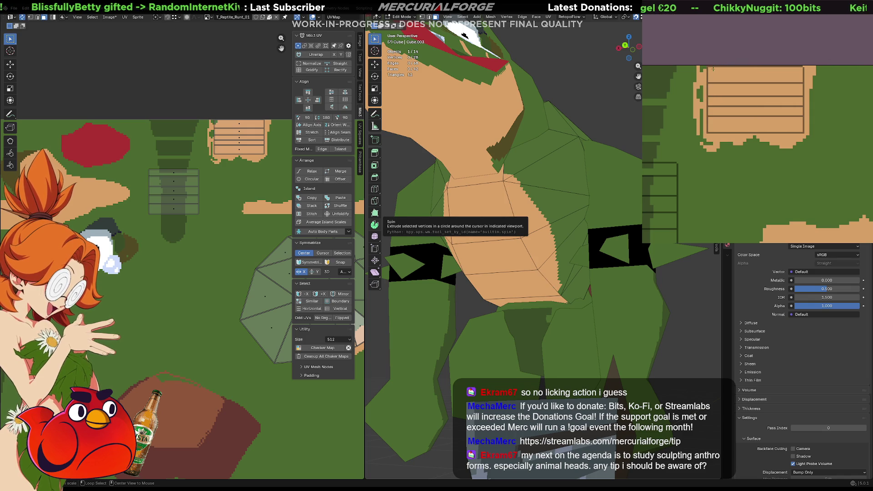
mouse_move(735, 97)
middle_down()
mouse_move(760, 132)
mouse_move(772, 132)
mouse_move(770, 106)
middle_up()
drag(791, 97, 782, 148)
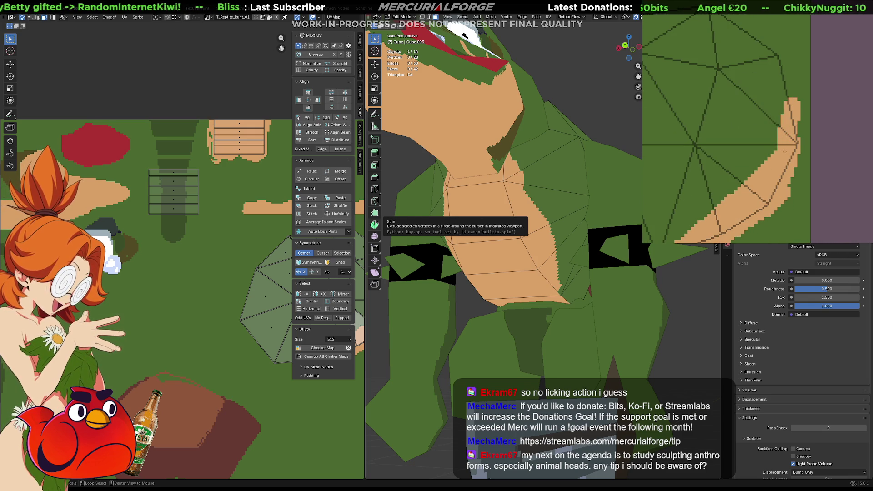
drag(784, 104, 780, 150)
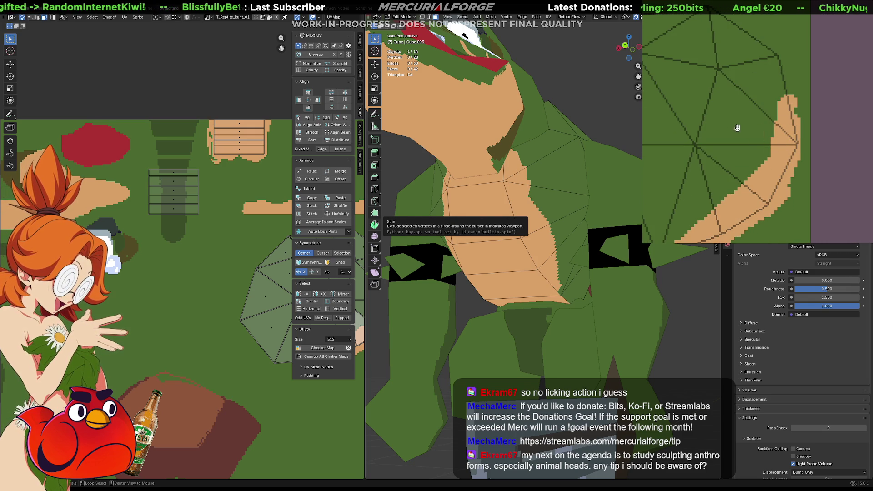
Paint tan along the dark brown area's lower edge, then frame the whole reptile
scroll(746, 128, up, 2)
mouse_move(747, 129)
middle_down()
mouse_move(861, 165)
mouse_move(773, 146)
mouse_move(764, 129)
middle_up()
drag(811, 115, 773, 122)
key(ctrl+z)
key(ctrl+z)
key(ctrl+shift+z)
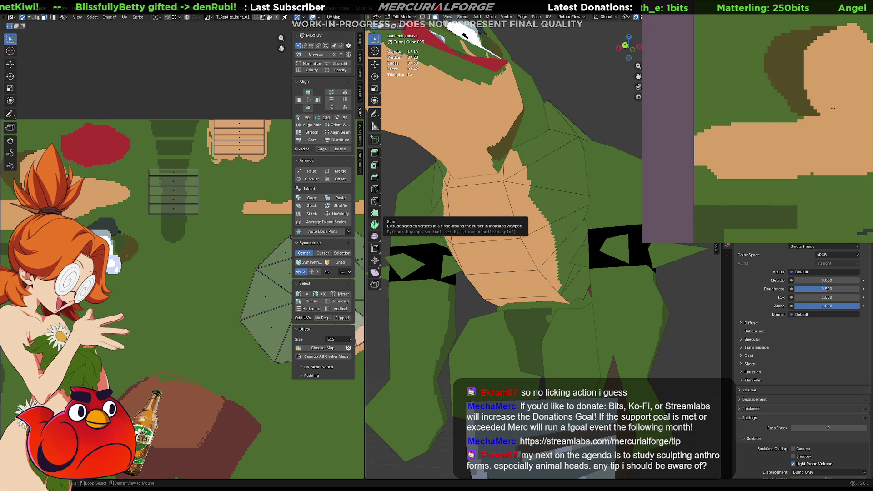
drag(818, 117, 783, 112)
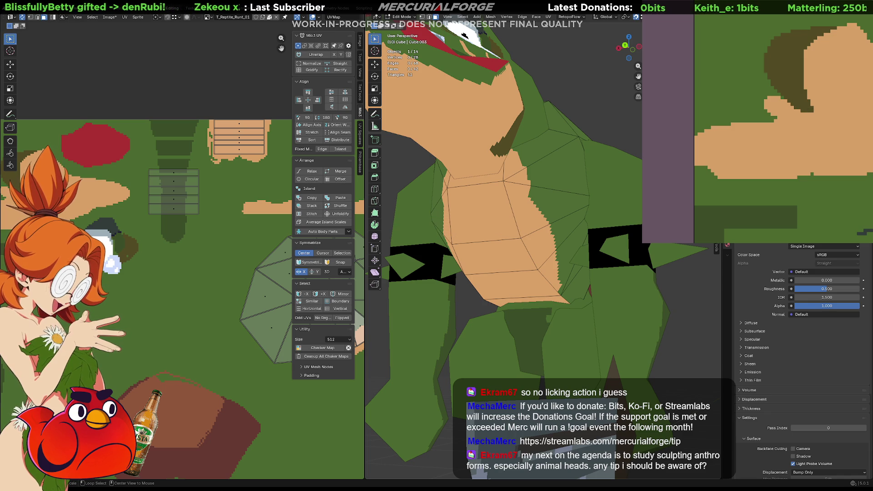
key(Home)
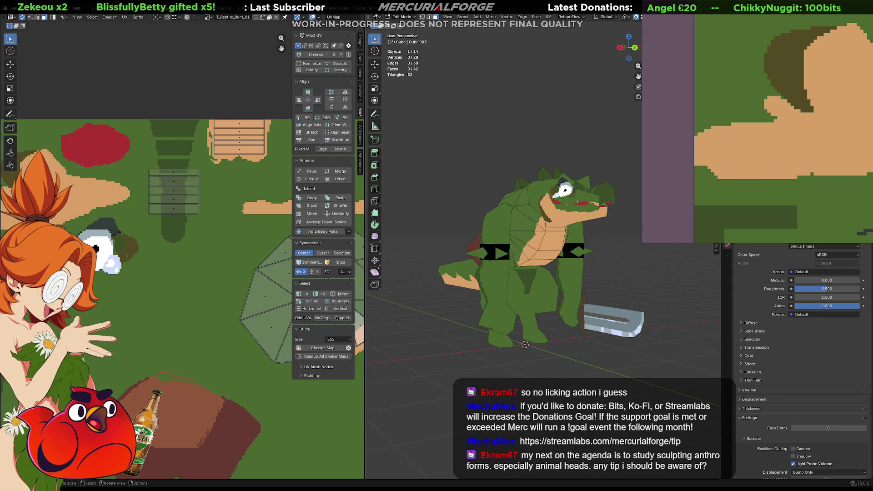
Paint green over the top, tip and lower edge of the tan tail island
middle_drag(855, 130, 802, 128)
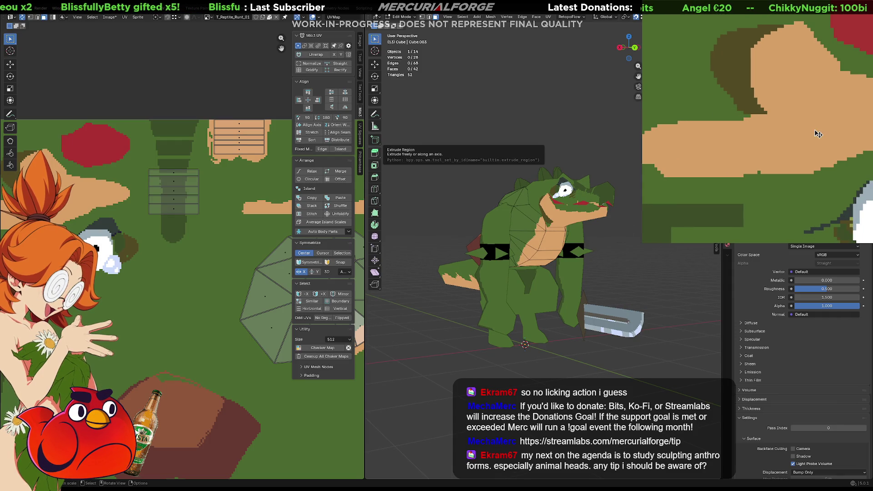
middle_drag(803, 130, 687, 84)
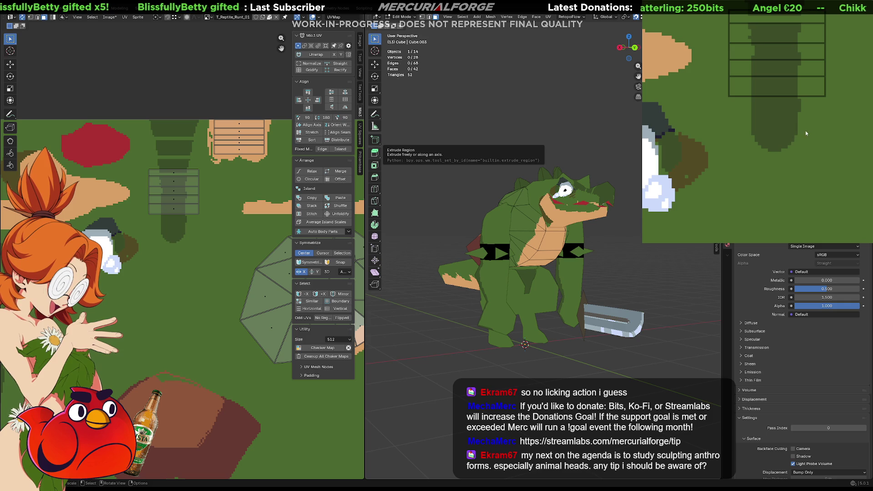
middle_drag(847, 140, 789, 85)
mouse_move(789, 85)
mouse_down()
mouse_move(801, 96)
mouse_move(793, 129)
mouse_move(800, 116)
mouse_move(807, 129)
mouse_up()
middle_drag(757, 163, 811, 84)
drag(811, 85, 736, 148)
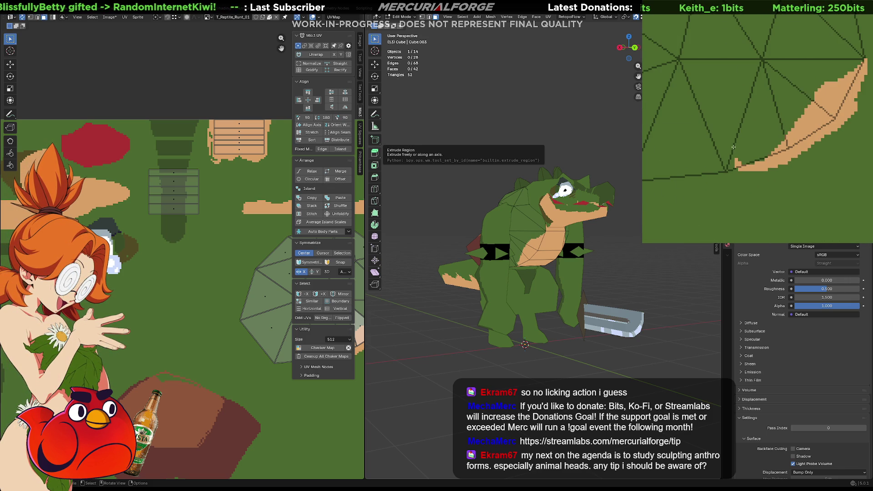
mouse_move(781, 129)
mouse_down()
mouse_move(728, 144)
mouse_move(715, 166)
mouse_up()
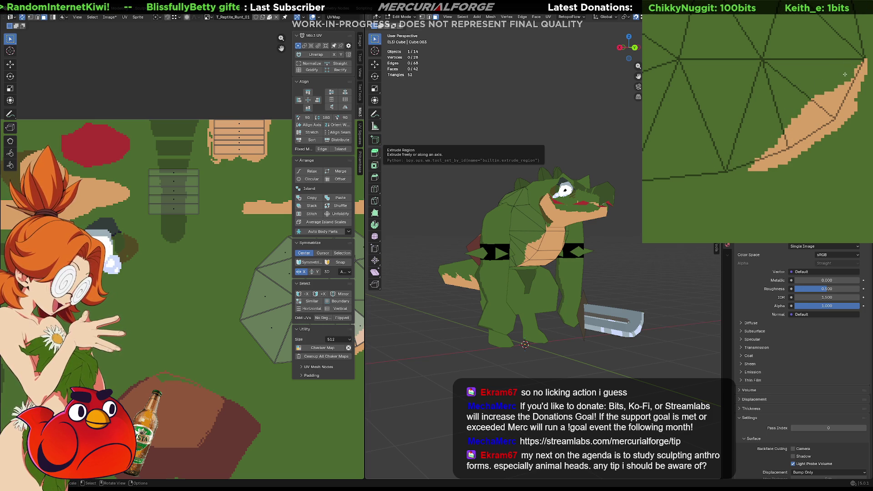
Add tan strokes running from the upper tip down-left
mouse_move(859, 71)
mouse_down()
mouse_move(814, 93)
mouse_move(832, 73)
mouse_move(818, 108)
mouse_up()
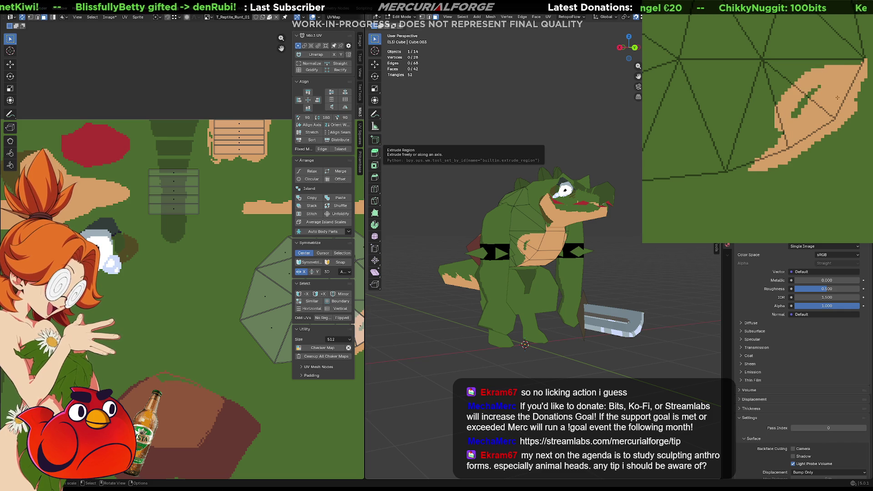
key(ctrl+z)
mouse_move(863, 61)
mouse_down()
mouse_move(826, 81)
mouse_move(768, 145)
mouse_up()
key(ctrl+z)
click(830, 64)
mouse_move(830, 63)
mouse_down()
mouse_move(828, 78)
mouse_move(800, 84)
mouse_move(750, 155)
mouse_move(776, 109)
mouse_move(832, 89)
mouse_move(827, 75)
mouse_move(846, 52)
mouse_move(869, 78)
mouse_up()
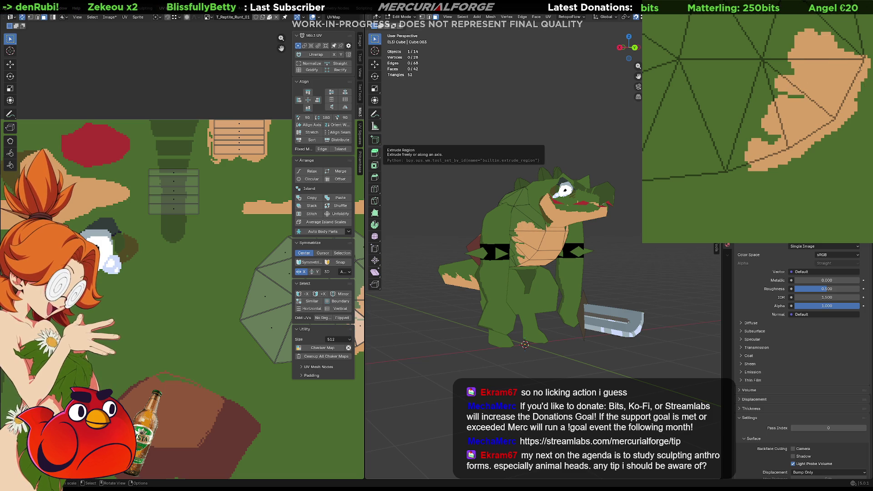
Fill the adjacent green area with tan, trim its left edge, and merge the two tan strips
drag(798, 17, 792, 94)
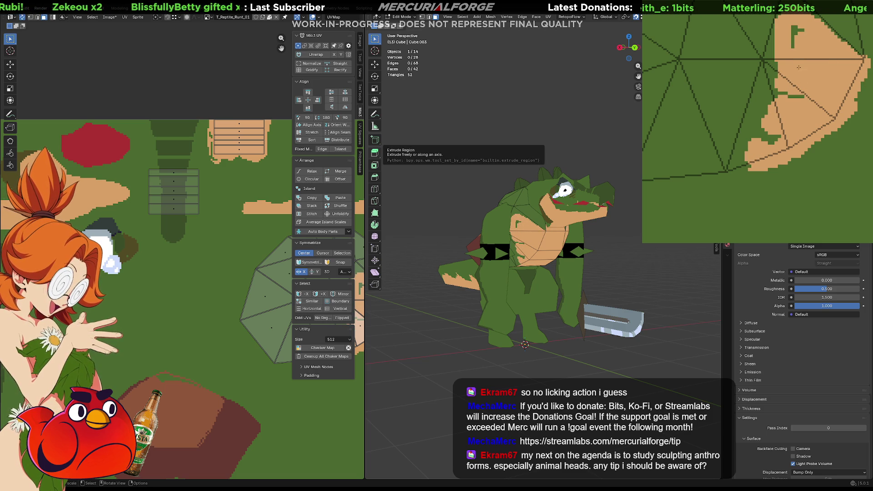
drag(784, 60, 754, 151)
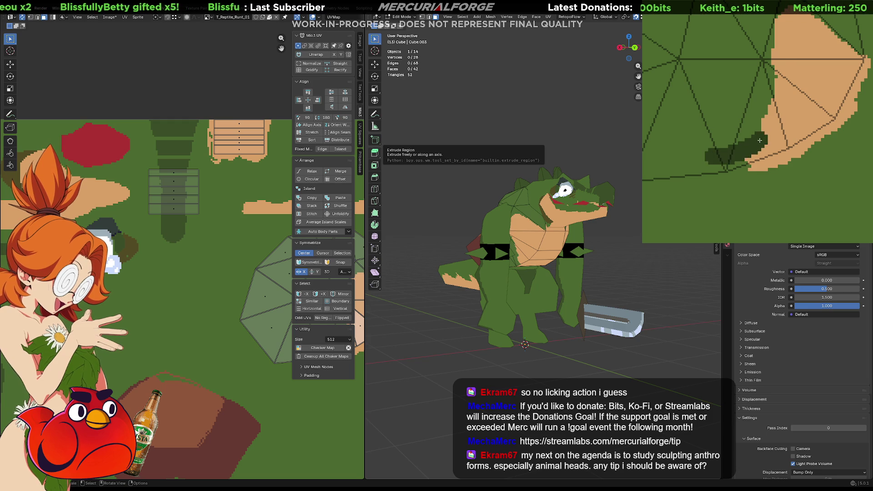
mouse_move(764, 40)
mouse_down()
mouse_move(763, 127)
mouse_move(747, 154)
mouse_up()
drag(785, 93, 727, 158)
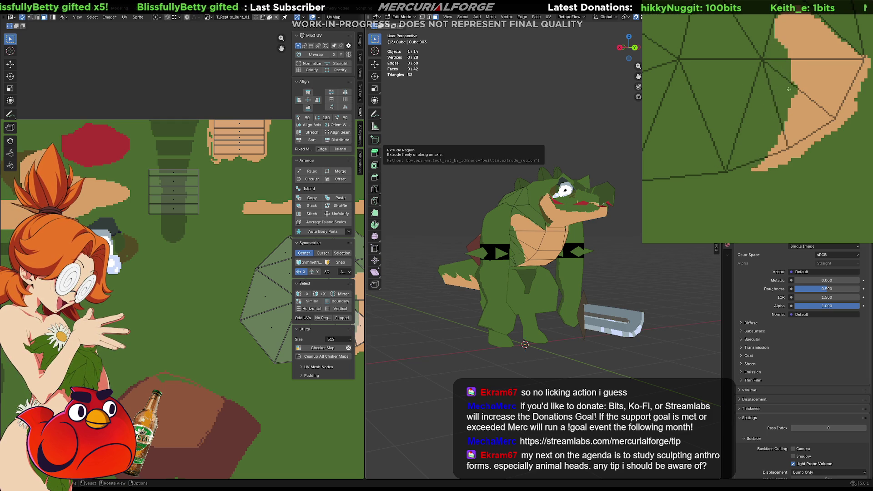
scroll(787, 91, down, 2)
scroll(840, 90, up, 2)
mouse_move(840, 89)
mouse_down()
mouse_move(787, 112)
mouse_move(767, 28)
mouse_move(837, 98)
mouse_up()
mouse_move(785, 54)
mouse_down()
mouse_move(812, 105)
mouse_move(839, 125)
mouse_move(847, 120)
mouse_up()
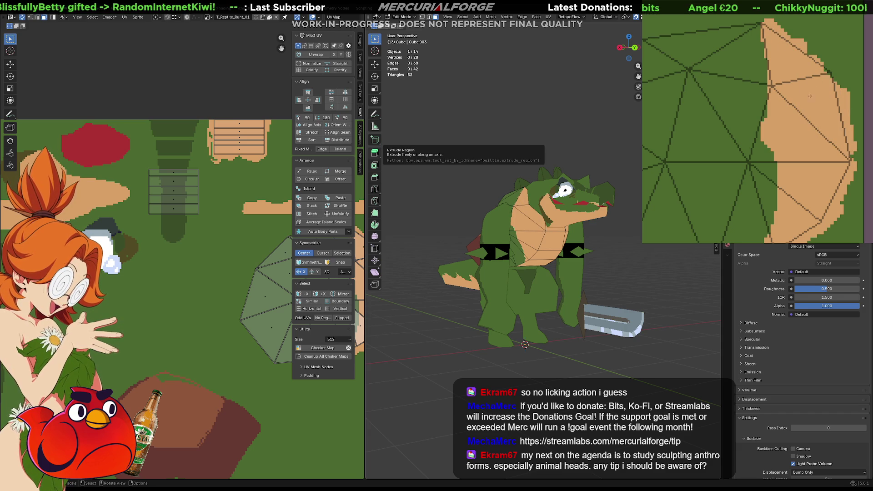
Repaint the orange area green and paint a new tan arm toward the upper right
mouse_move(523, 273)
middle_down()
mouse_move(587, 273)
mouse_move(580, 259)
mouse_move(552, 270)
middle_up()
mouse_move(845, 136)
mouse_down()
mouse_move(800, 73)
mouse_move(773, 104)
mouse_up()
mouse_move(839, 79)
mouse_down()
mouse_move(771, 112)
mouse_move(810, 116)
mouse_move(846, 145)
mouse_move(837, 96)
mouse_up()
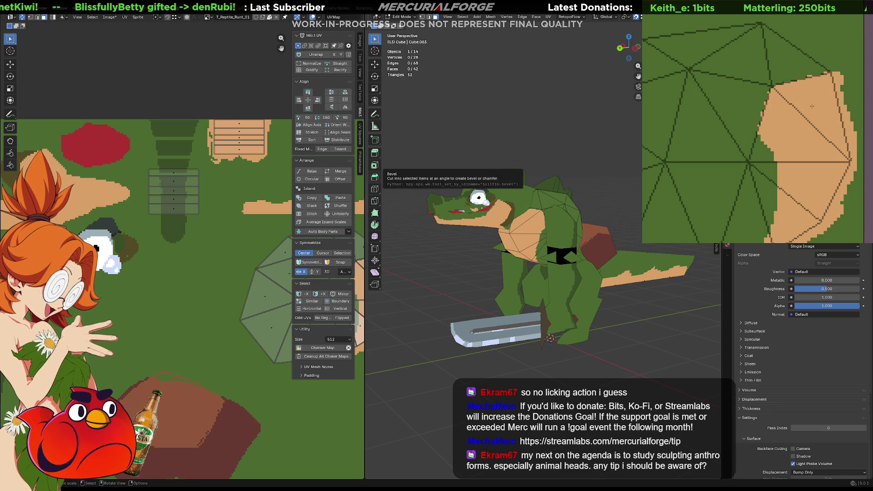
scroll(812, 142, up, 3)
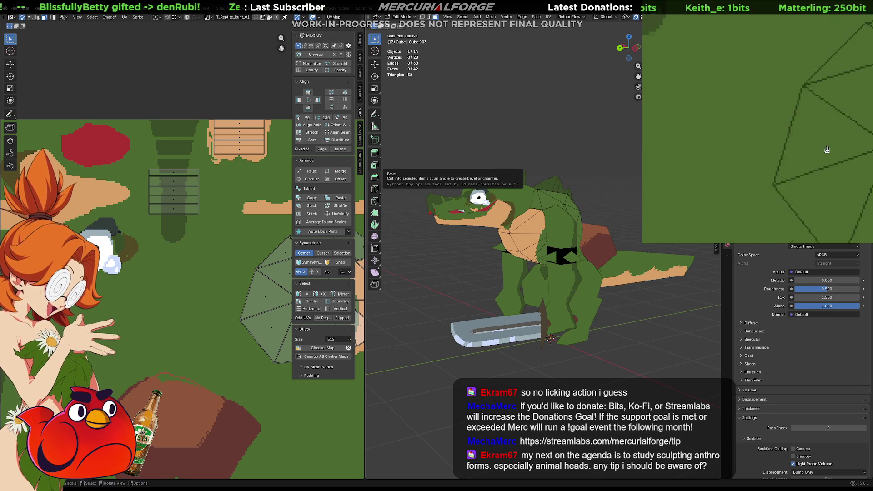
mouse_move(811, 141)
middle_down()
mouse_move(801, 129)
mouse_move(787, 190)
middle_up()
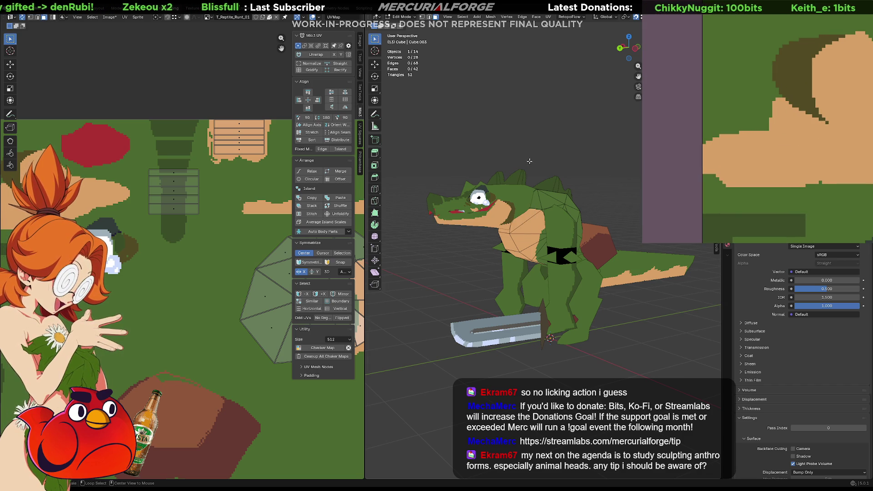
Place a small tan blob on the texture and extend it up and left
middle_drag(759, 89, 738, 107)
click(738, 108)
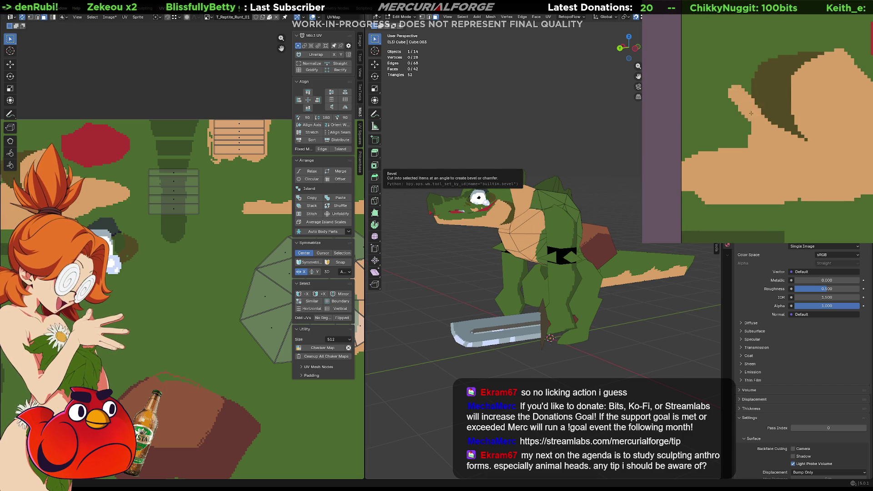
drag(728, 93, 745, 116)
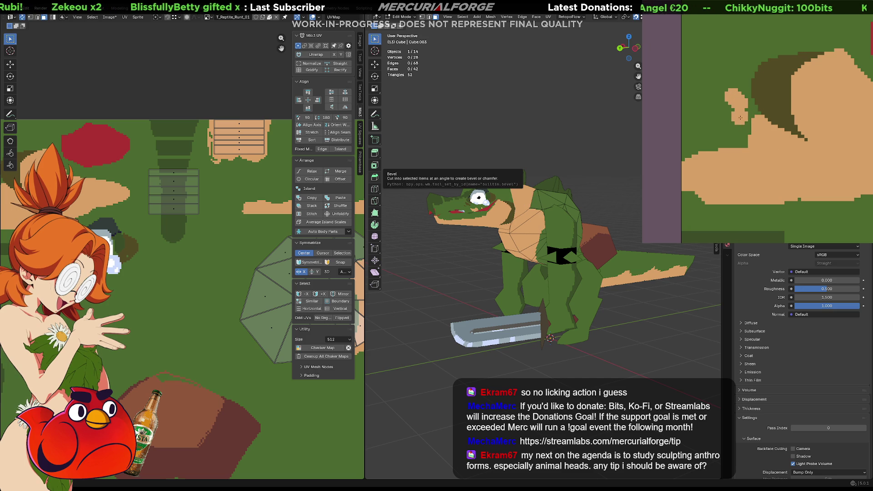
key(ctrl+z)
key(ctrl+z)
click(735, 112)
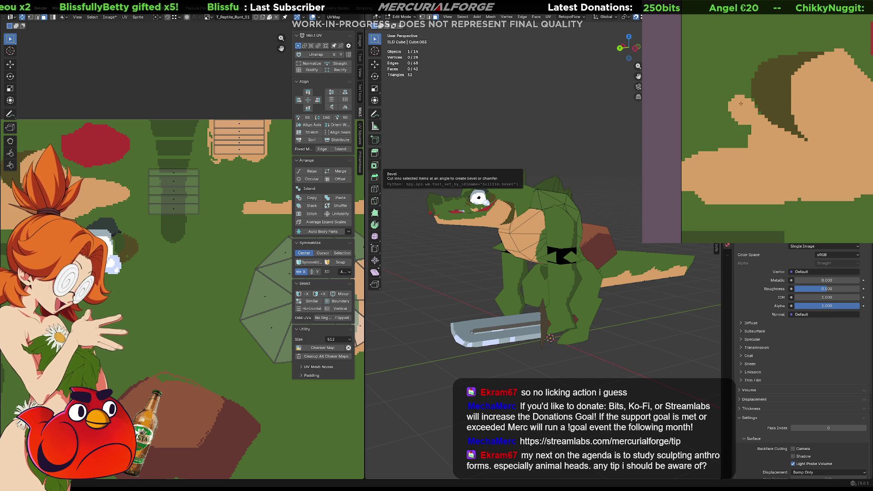
drag(740, 102, 732, 101)
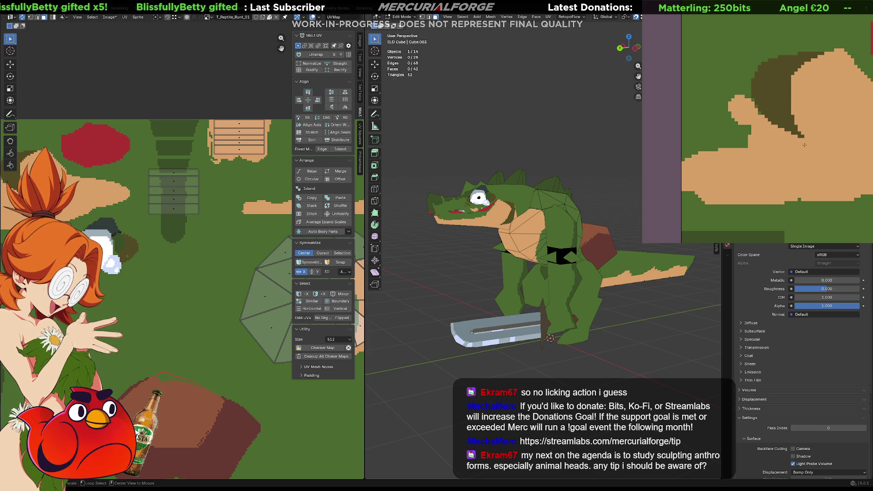
middle_drag(795, 153, 788, 148)
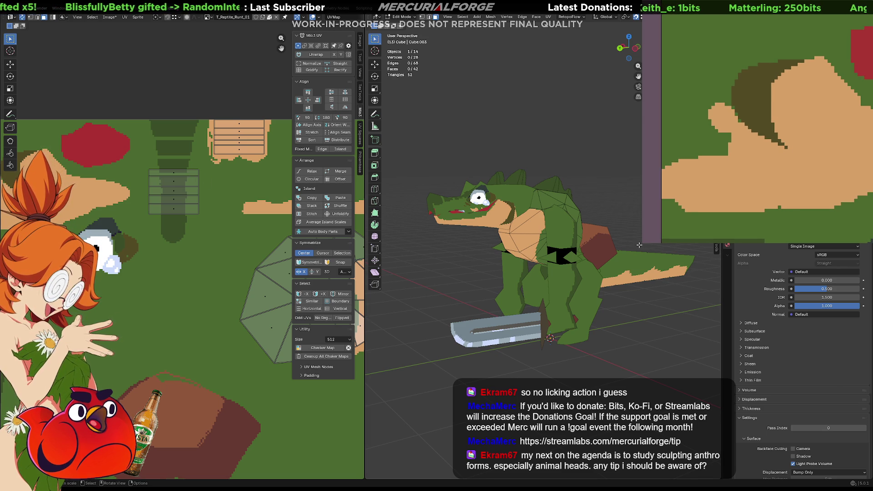
Return the model to Object Mode with the head and body object selected
key(Tab)
click(497, 196)
shift+middle_drag(382, 221, 477, 220)
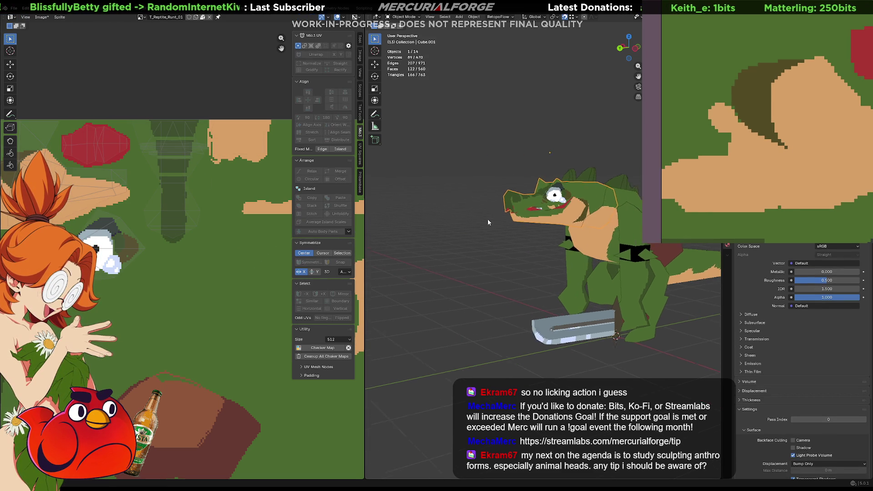
Turn the tan thumb patch back to green and orbit the reptile to face front
middle_drag(62, 220, 228, 227)
scroll(228, 227, up, 5)
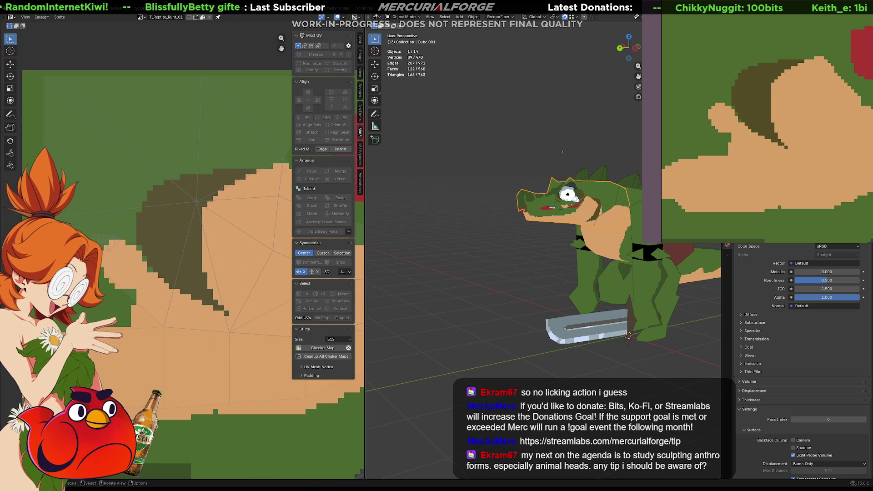
key(ctrl+z)
mouse_move(500, 273)
middle_down()
mouse_move(528, 264)
mouse_move(519, 273)
middle_up()
mouse_move(509, 241)
middle_down()
mouse_move(597, 237)
mouse_move(559, 234)
middle_up()
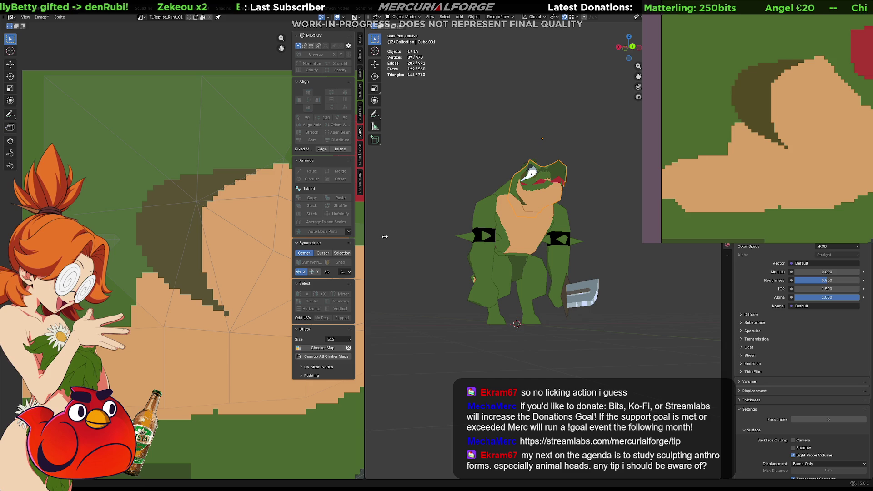
Paint a dark rim on the tan crescent's right edge, discarding a stray dark green stripe
middle_drag(833, 151, 761, 148)
middle_drag(661, 78, 736, 120)
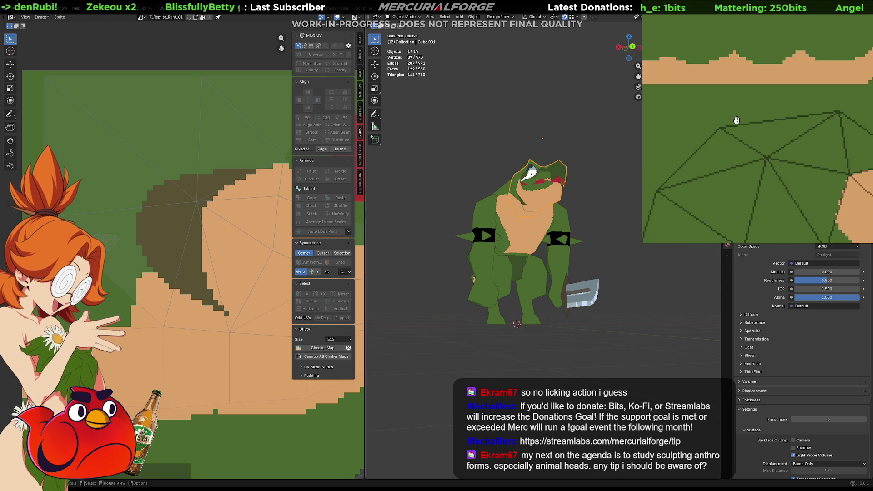
scroll(736, 119, down, 1)
scroll(706, 117, down, 2)
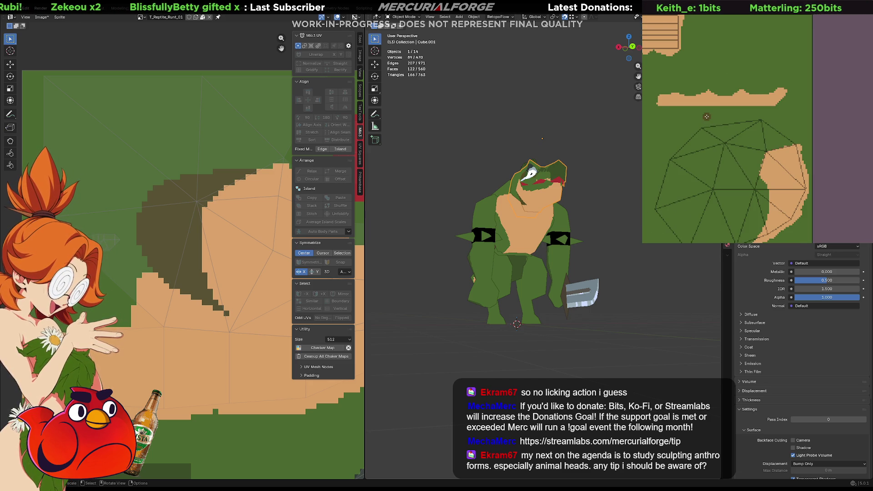
middle_drag(791, 157, 791, 119)
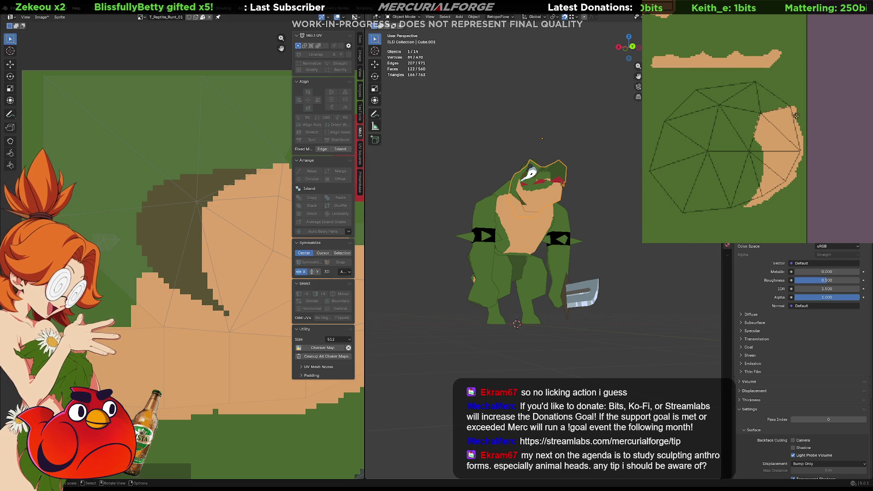
mouse_move(805, 162)
mouse_down()
mouse_move(796, 119)
mouse_move(796, 172)
mouse_up()
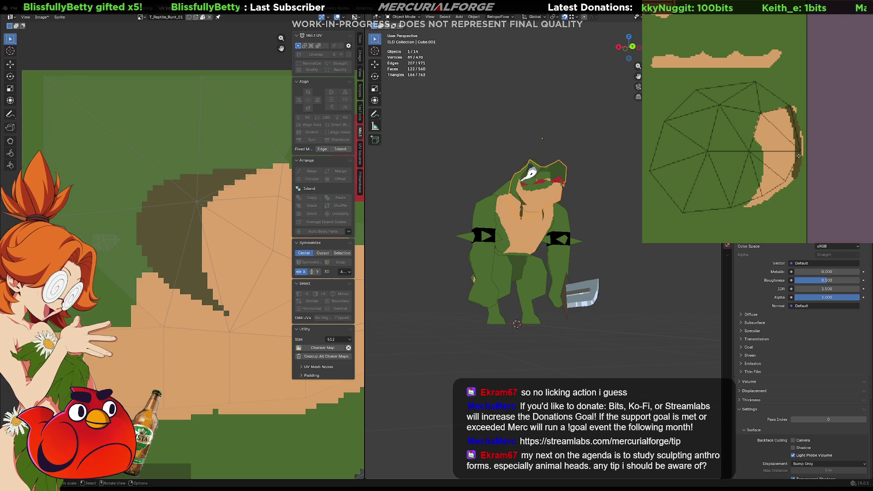
mouse_move(799, 156)
middle_down()
mouse_move(749, 65)
mouse_move(755, 97)
middle_up()
drag(756, 97, 757, 154)
key(ctrl+z)
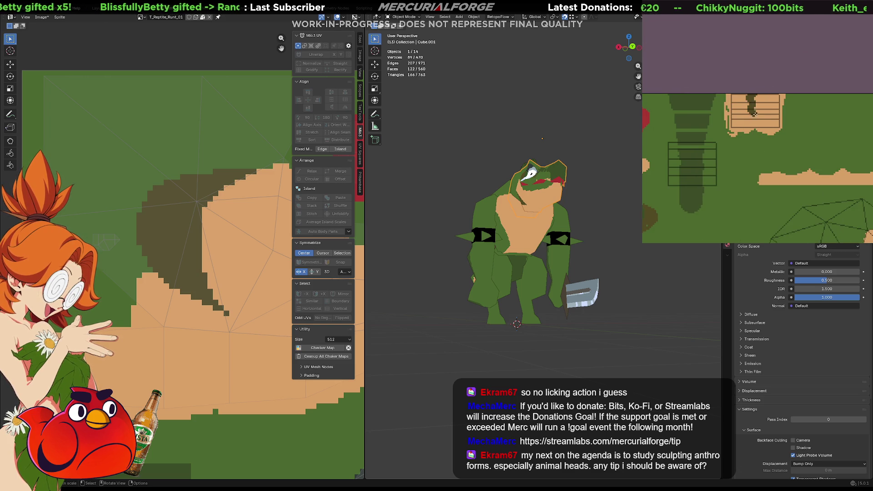
Paint dark strokes on the tan plank, undoing until only two small dark spots remain
drag(760, 117, 761, 86)
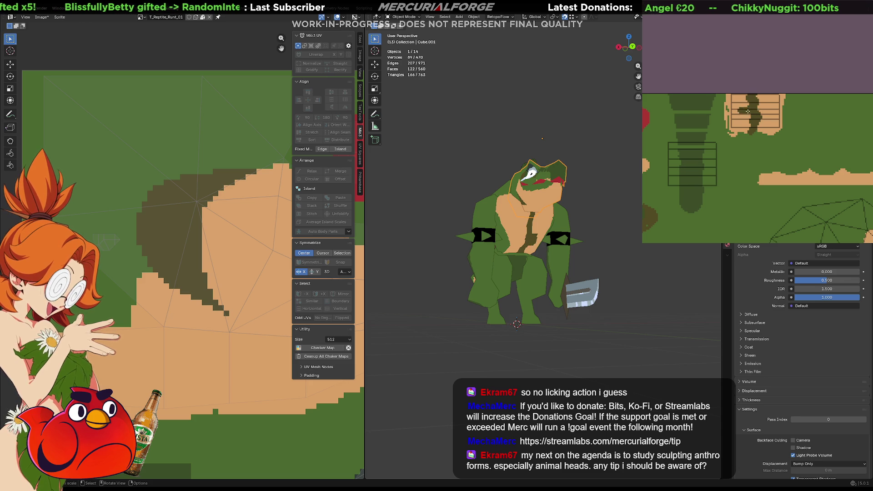
key(ctrl+z)
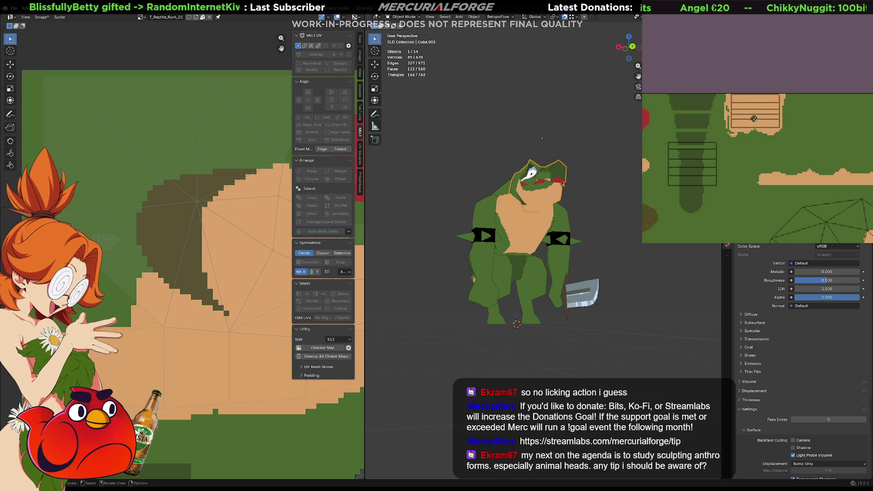
key(ctrl+z)
key(ctrl+z)
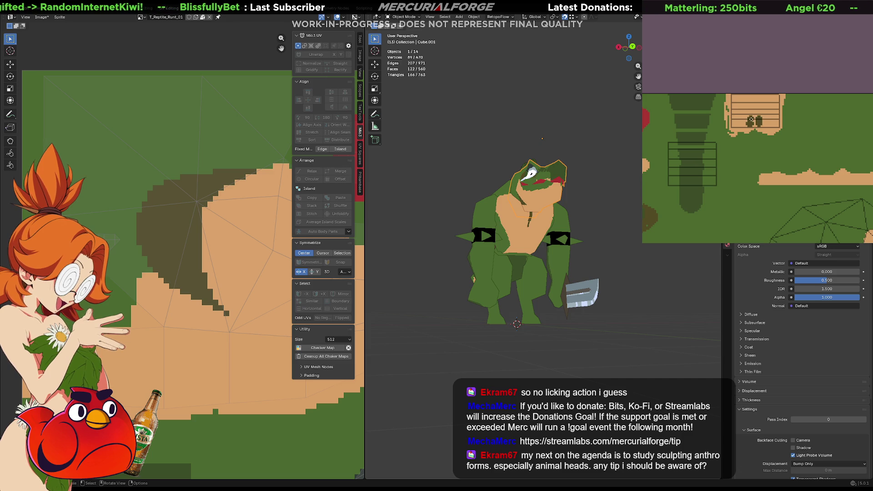
mouse_move(754, 119)
mouse_down()
mouse_move(755, 96)
mouse_move(755, 142)
mouse_up()
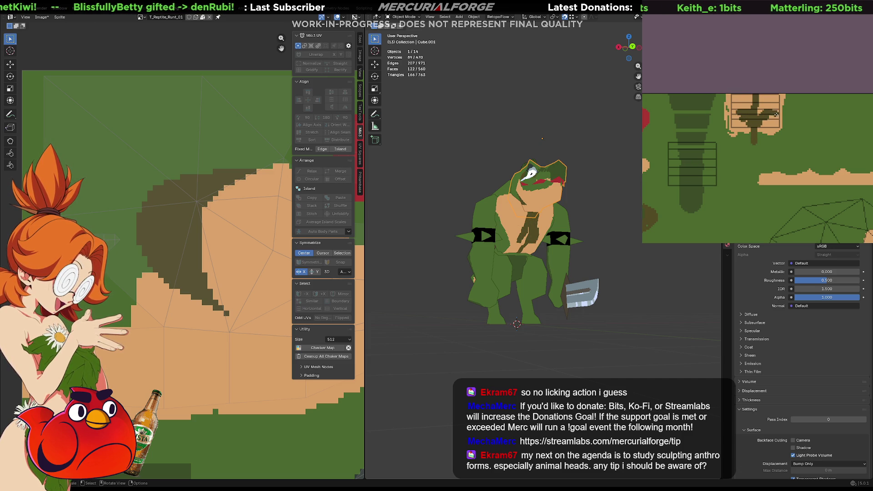
key(ctrl+z)
key(ctrl+z)
key(ctrl+z)
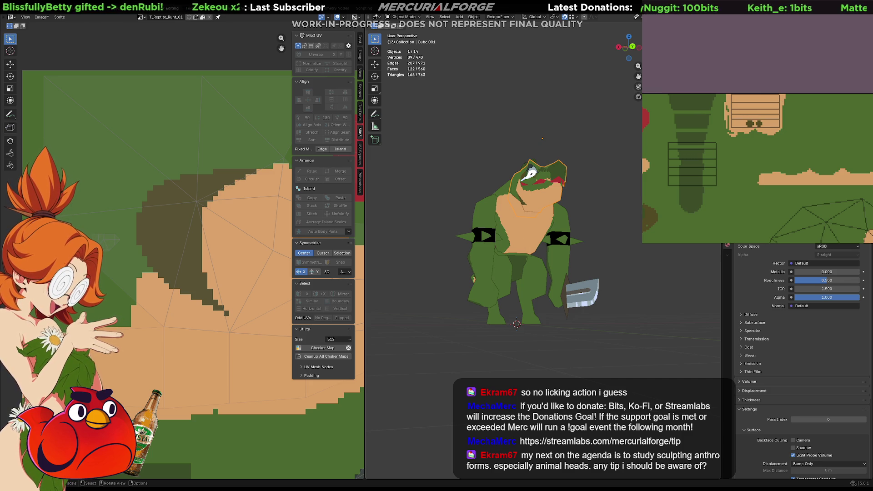
mouse_move(609, 209)
middle_down()
mouse_move(533, 227)
mouse_move(578, 216)
mouse_move(552, 226)
mouse_move(560, 255)
middle_up()
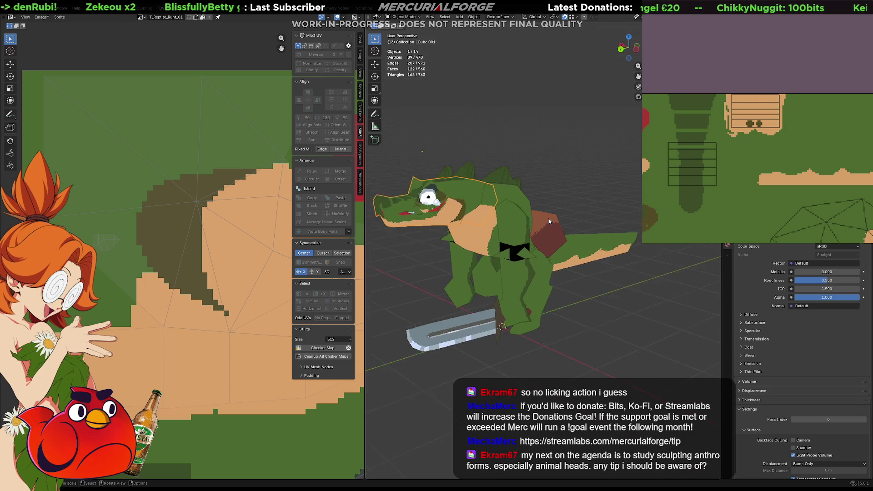
scroll(566, 303, up, 5)
mouse_move(566, 303)
shift+middle_down()
mouse_move(618, 225)
mouse_move(613, 218)
shift+middle_up()
Deselect all faces on the body mesh and return to Object Mode
key(F3)
key(Escape)
key(Tab)
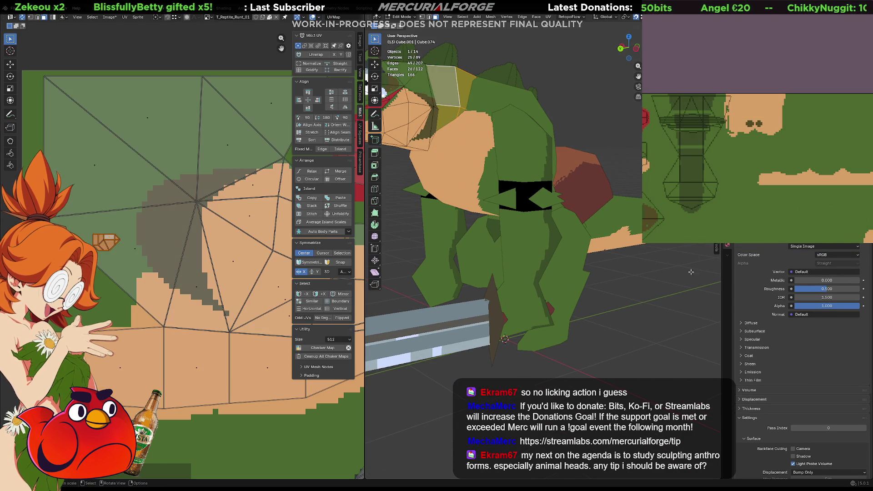
key(alt+a)
key(Tab)
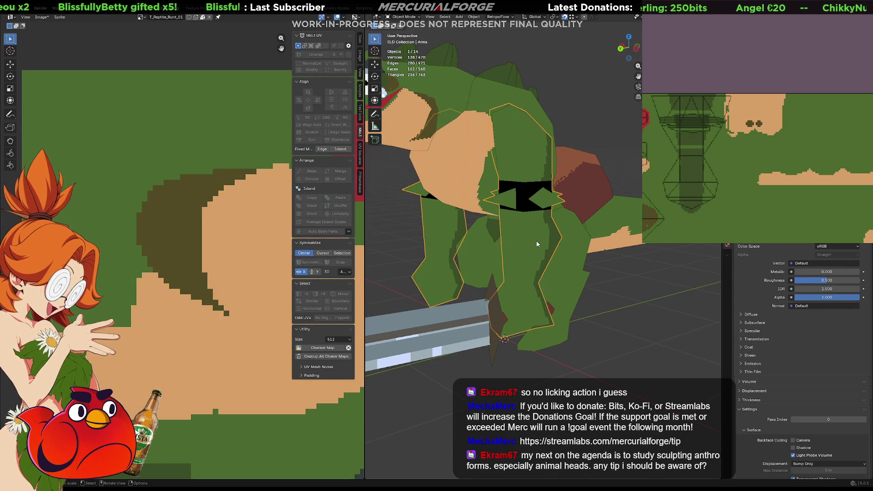
scroll(536, 240, down, 5)
middle_drag(536, 240, 509, 234)
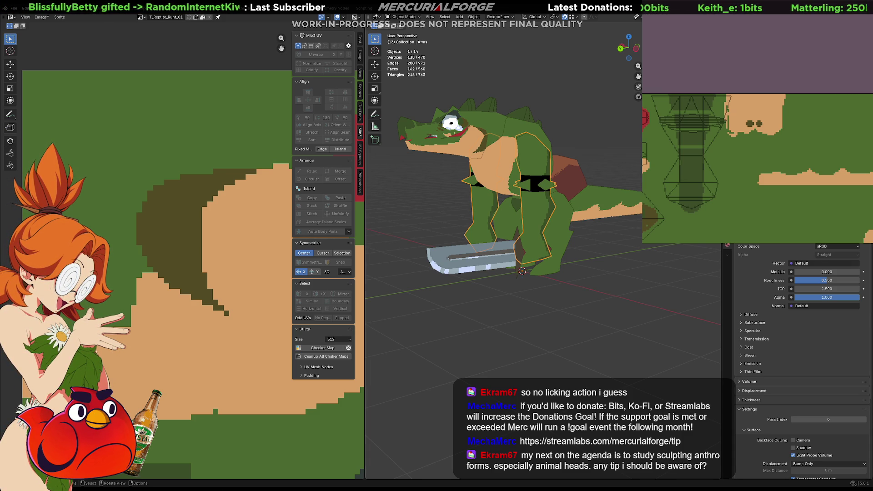
Frame the Arms object and enter Edit Mode on it to show its UVs
click(642, 275)
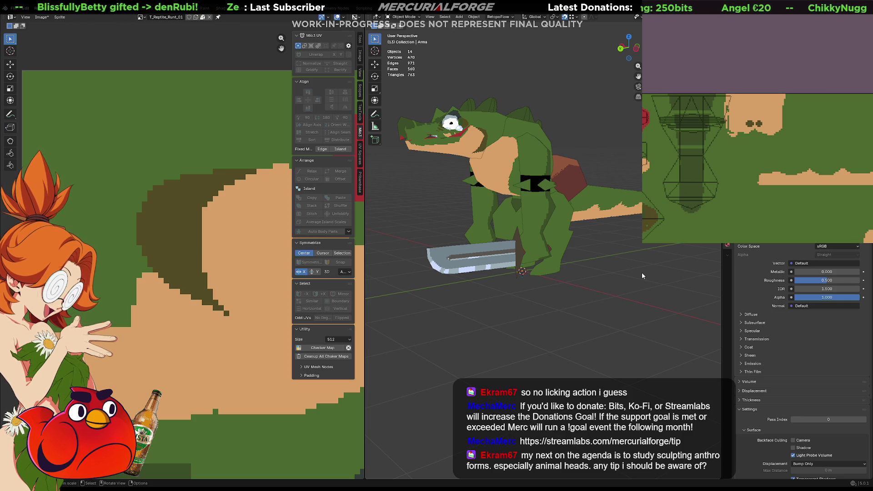
mouse_move(642, 272)
middle_down()
mouse_move(634, 271)
mouse_move(656, 276)
mouse_move(371, 277)
mouse_move(713, 272)
mouse_move(624, 275)
mouse_move(634, 296)
mouse_move(574, 293)
mouse_move(651, 293)
mouse_move(566, 293)
mouse_move(596, 291)
middle_up()
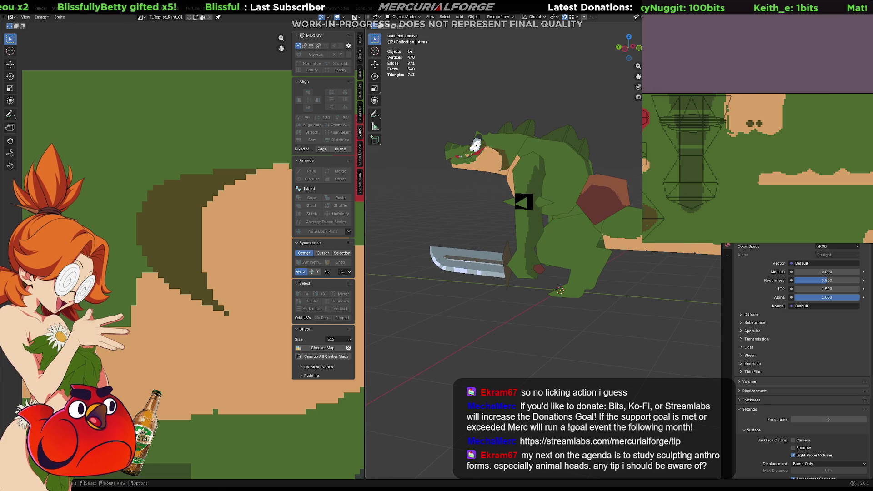
key(KP_Decimal)
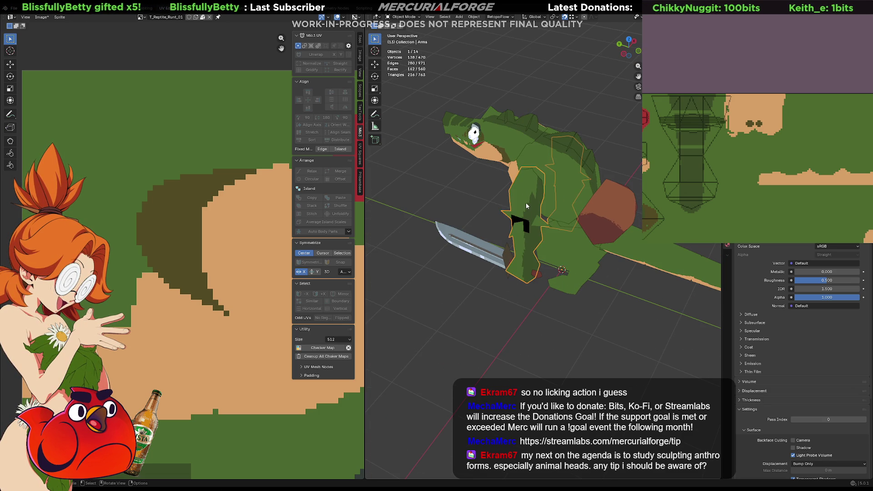
key(Tab)
mouse_move(525, 207)
middle_down()
mouse_move(511, 174)
mouse_move(534, 180)
middle_up()
scroll(204, 251, down, 4)
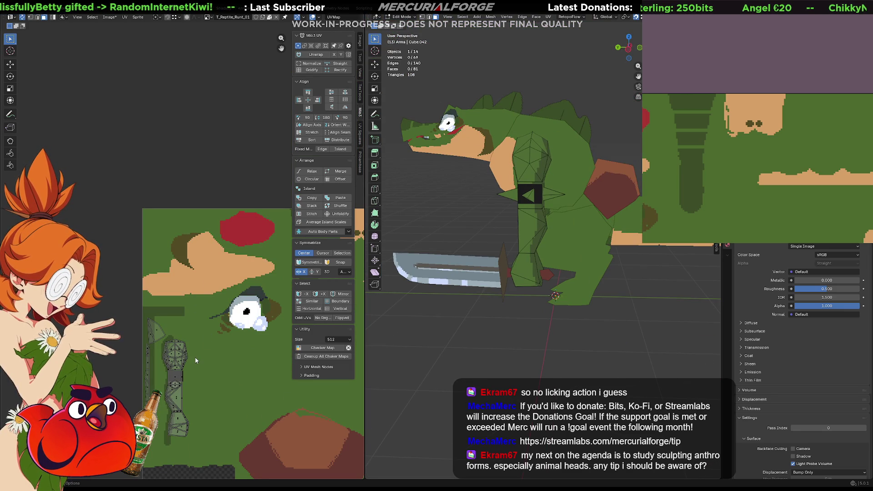
Frame the arm UV islands in the UV Editor and box-select the arm island
key(F3)
key(Escape)
scroll(193, 386, up, 2)
key(F3)
key(Escape)
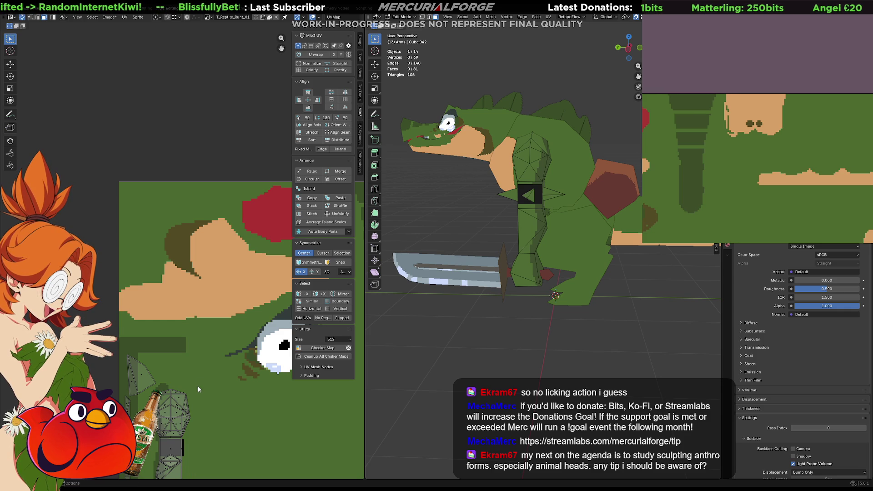
scroll(199, 386, up, 1)
mouse_move(199, 386)
middle_down()
mouse_move(254, 183)
mouse_move(213, 200)
middle_up()
scroll(253, 183, up, 1)
scroll(209, 203, up, 1)
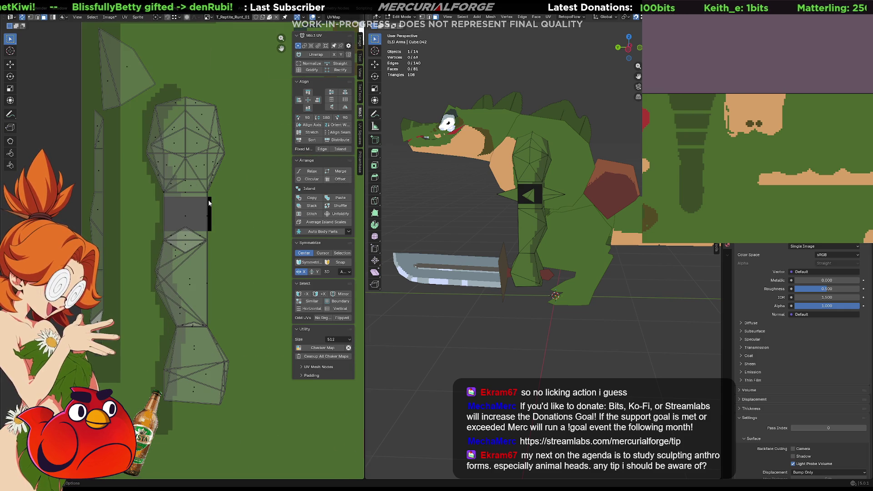
scroll(208, 200, down, 2)
drag(232, 150, 159, 359)
Move, enlarge and rotate the arm island horizontally over the green skin below the eye
shift+middle_drag(211, 268, 195, 280)
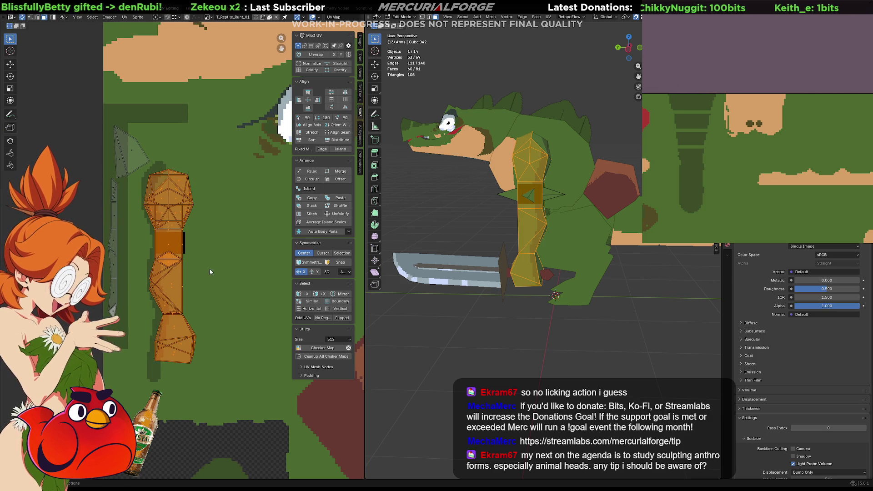
key(s)
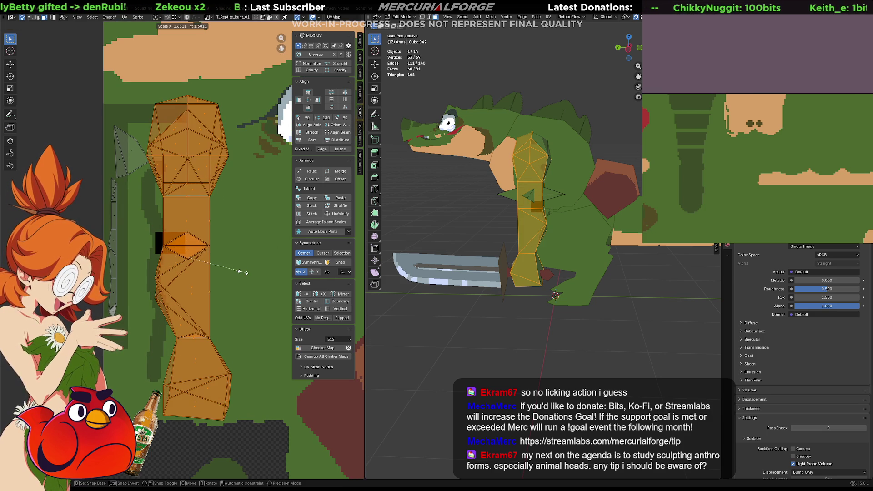
click(236, 271)
scroll(106, 274, up, 4)
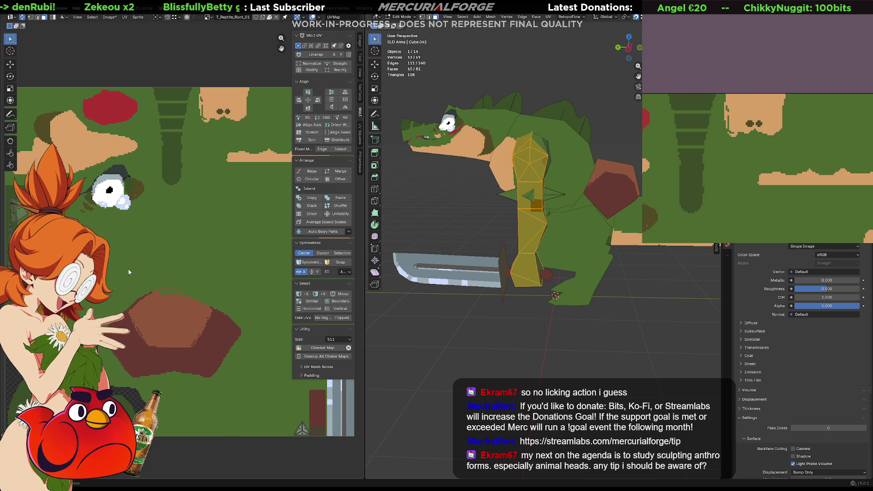
key(r)
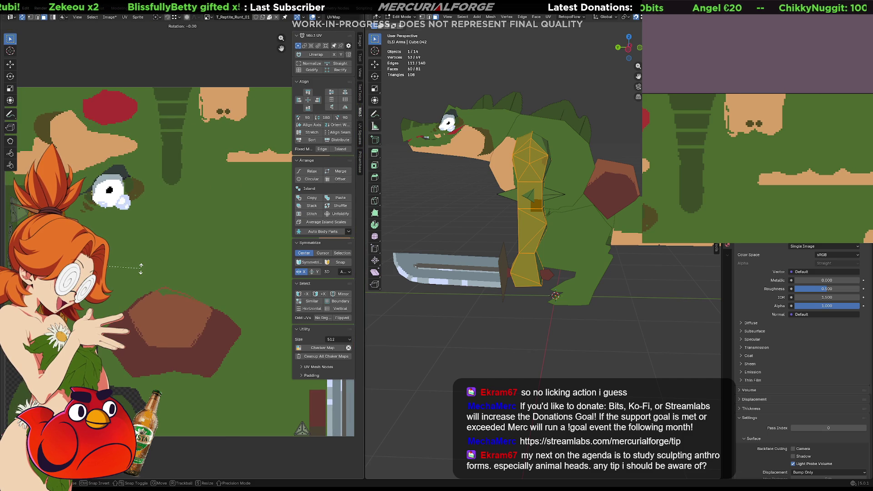
click(141, 271)
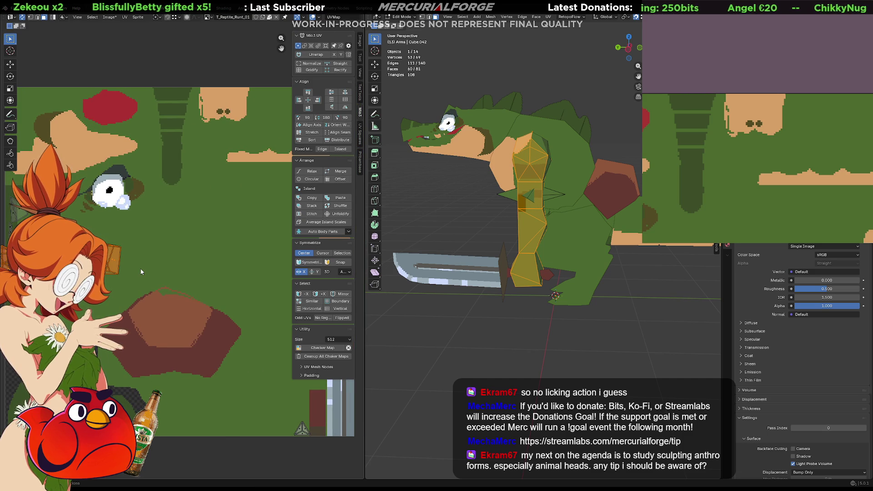
key(g)
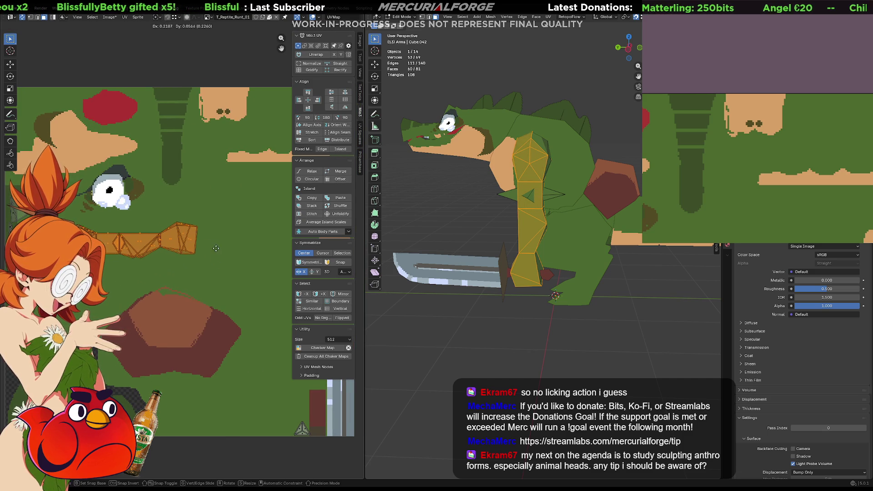
key(s)
key(g)
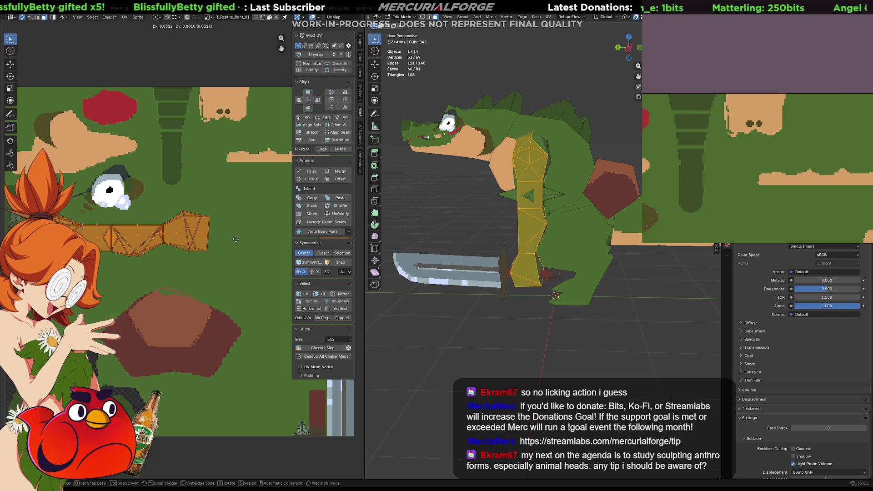
click(236, 239)
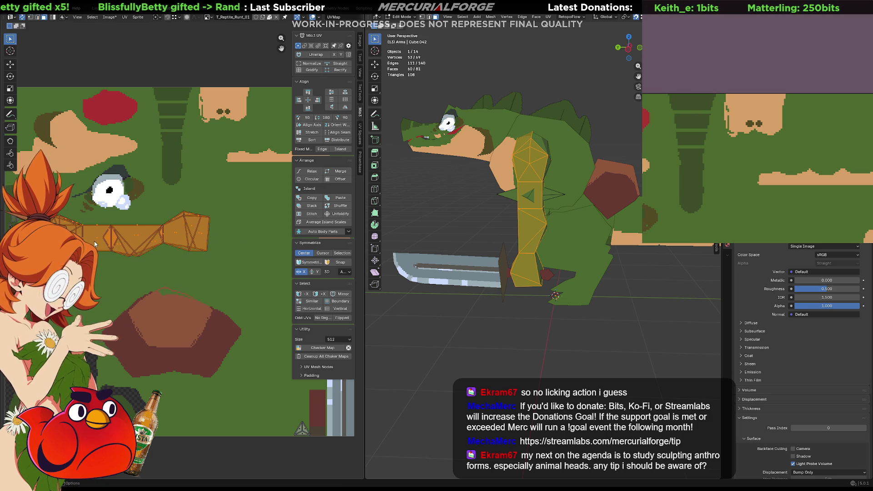
Zoom in on the arm island and select one of its faces
scroll(118, 243, up, 2)
middle_drag(55, 207, 191, 211)
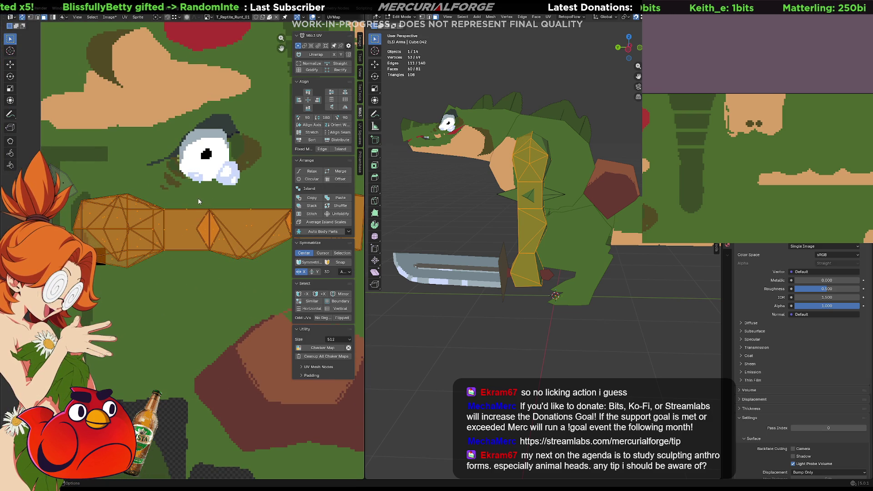
click(178, 240)
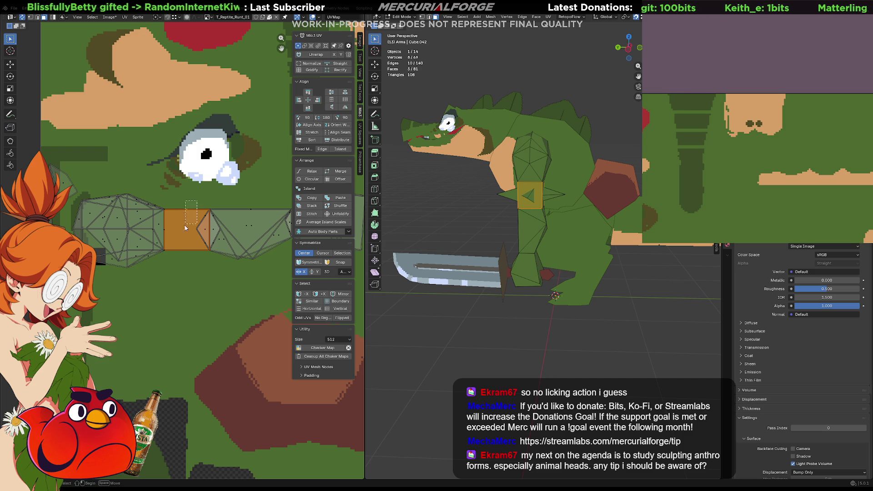
Select the band faces, then place and enlarge the narrow strip face inside the band rectangle
mouse_move(178, 238)
mouse_down()
mouse_move(136, 315)
mouse_move(119, 305)
mouse_up()
scroll(119, 305, up, 1)
mouse_move(119, 305)
middle_down()
mouse_move(166, 312)
mouse_move(166, 335)
middle_up()
middle_drag(138, 244, 138, 249)
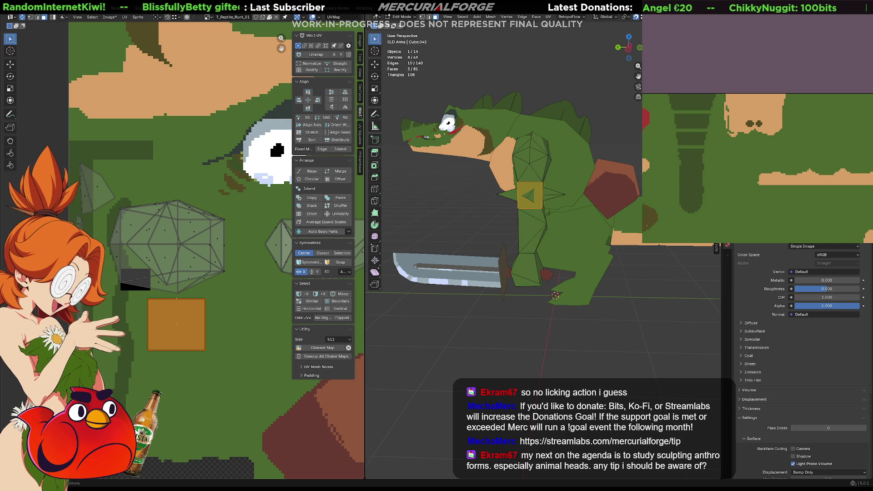
click(543, 195)
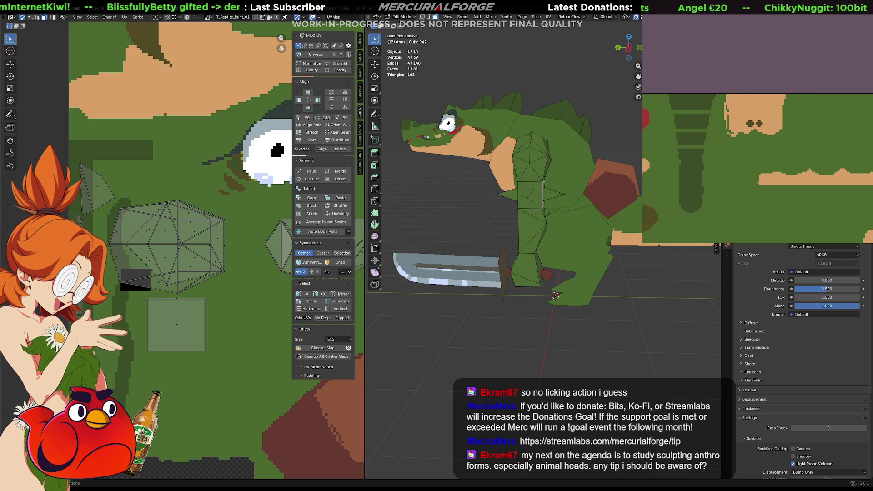
key(g)
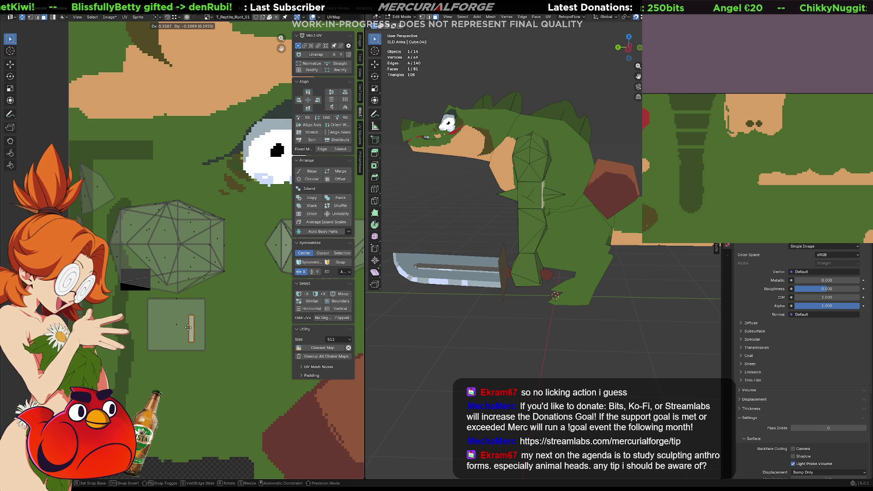
click(177, 326)
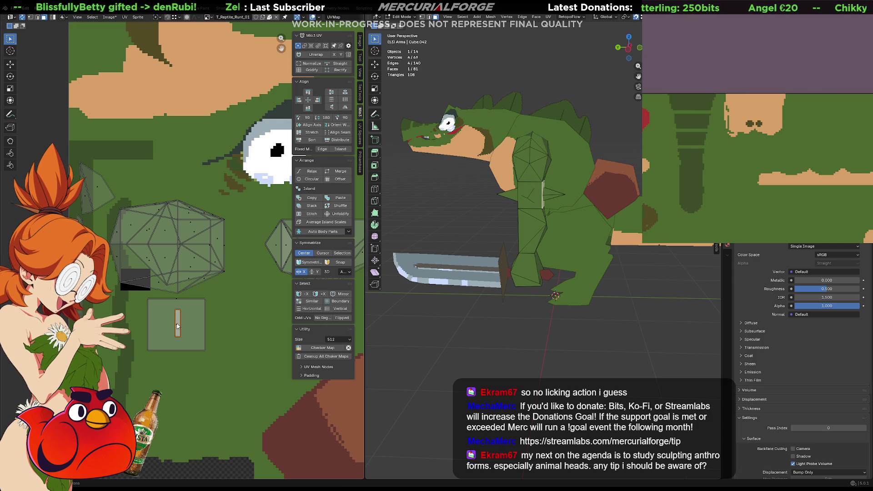
key(s)
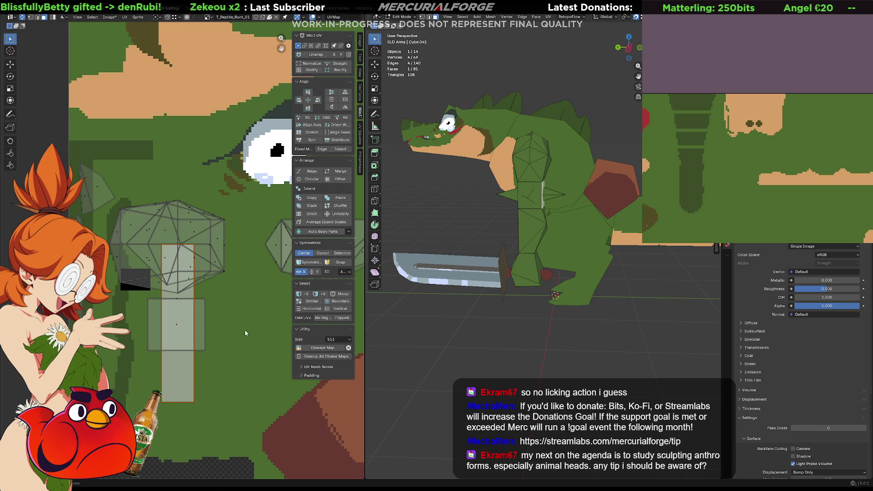
click(206, 334)
Shift the middle strip face horizontally along X to its new position
scroll(183, 310, up, 4)
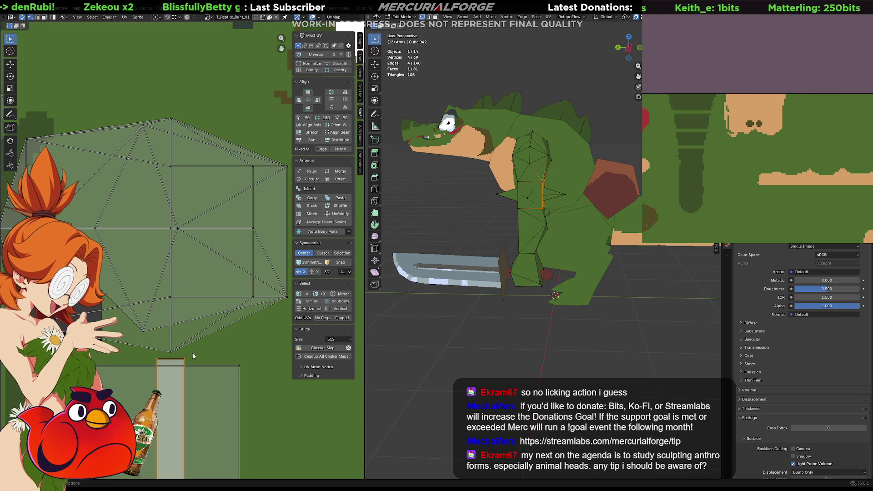
click(165, 365)
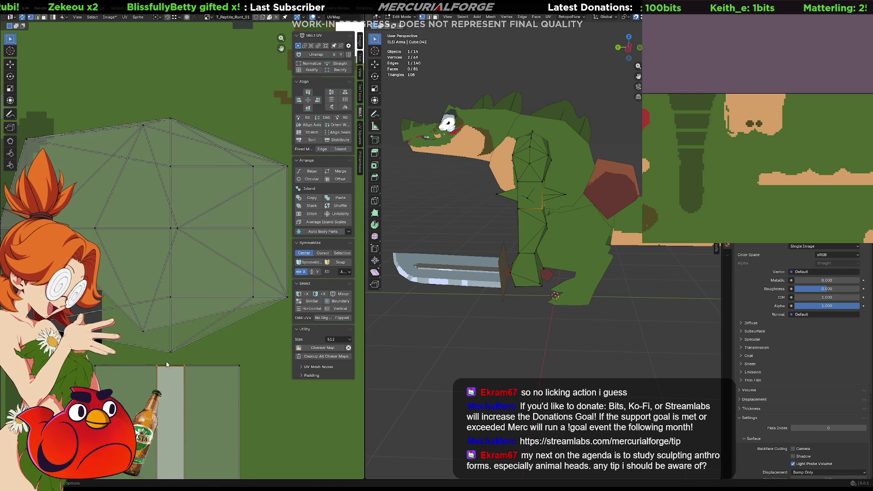
scroll(166, 365, down, 2)
click(257, 361)
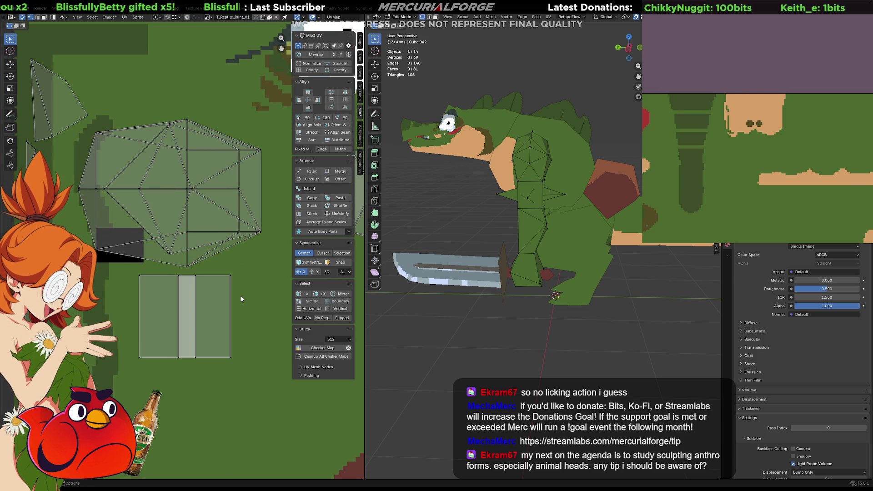
mouse_move(198, 274)
mouse_down()
mouse_move(170, 298)
mouse_move(166, 378)
mouse_up()
key(g)
key(x)
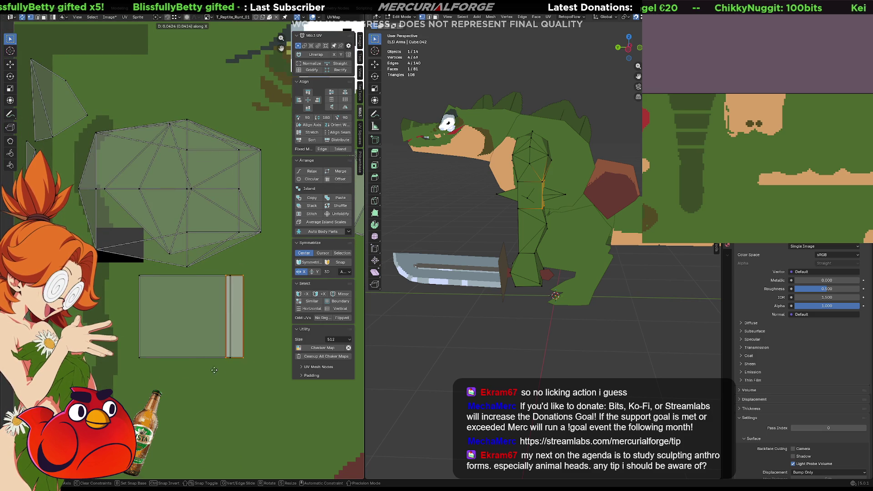
click(219, 369)
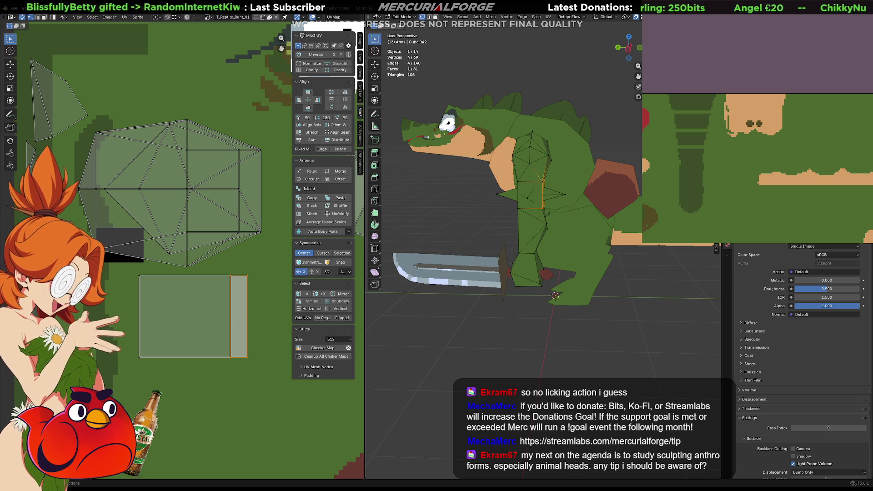
Deselect the band face and return to Object Mode
middle_drag(500, 238, 523, 243)
scroll(523, 242, up, 3)
click(466, 248)
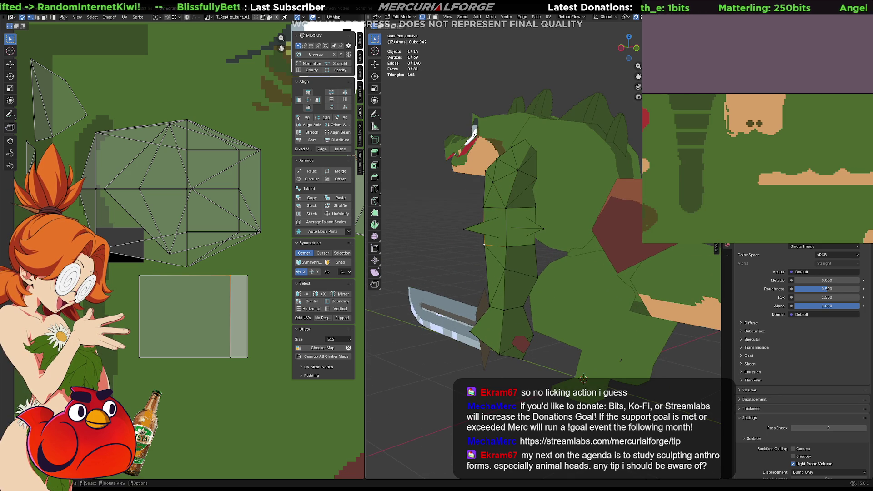
key(Tab)
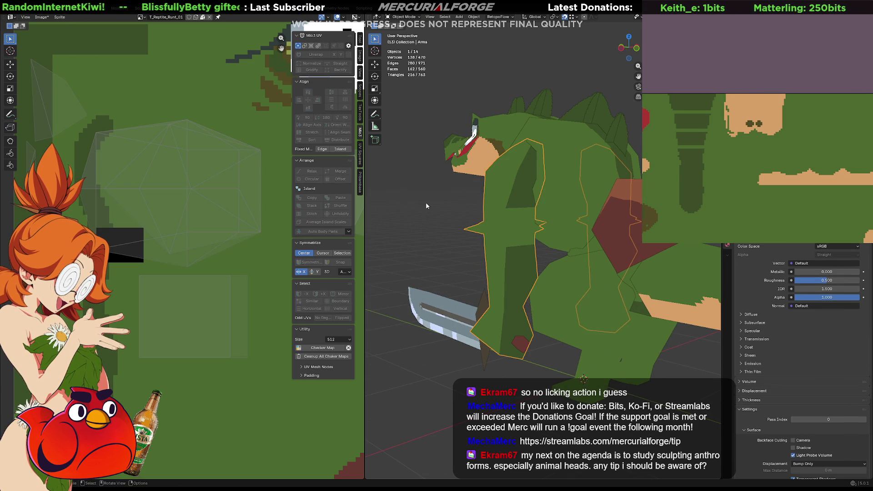
Paint green over the dark stroke by the eye, trying and undoing a black rectangle fill
mouse_move(769, 173)
middle_down()
mouse_move(787, 138)
mouse_move(864, 132)
mouse_move(787, 154)
middle_up()
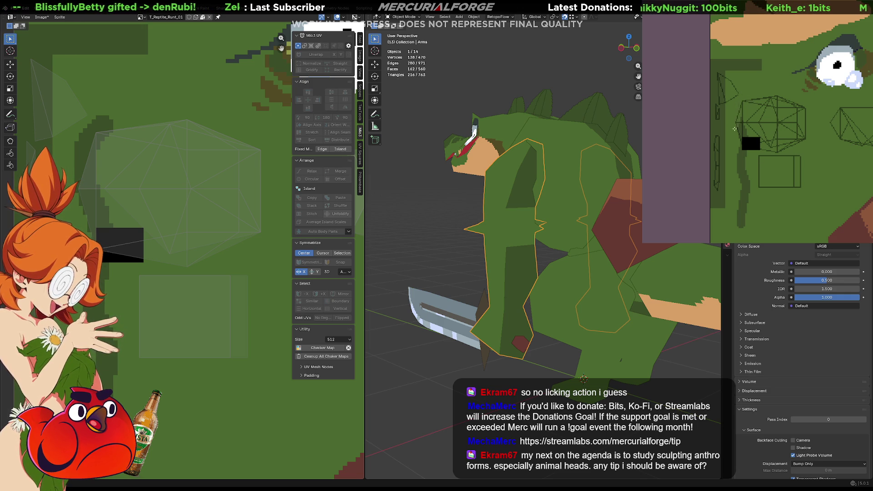
mouse_move(747, 141)
mouse_down()
mouse_move(748, 209)
mouse_move(736, 174)
mouse_up()
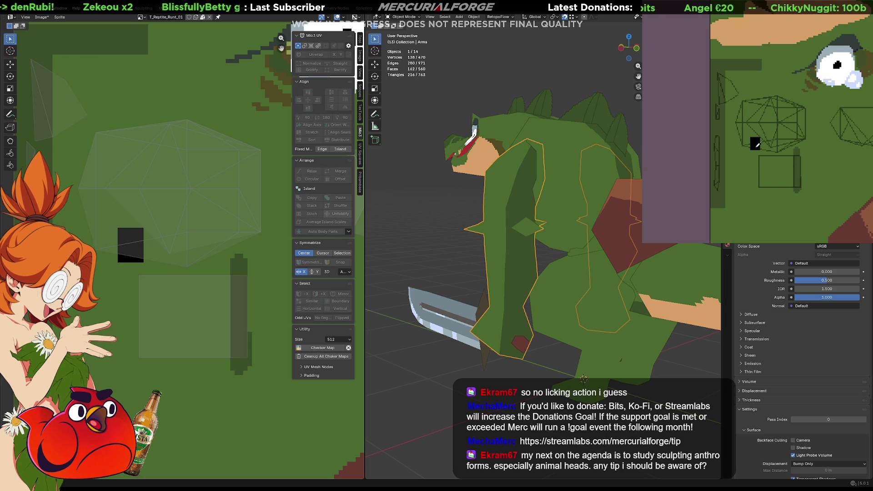
drag(759, 166, 800, 177)
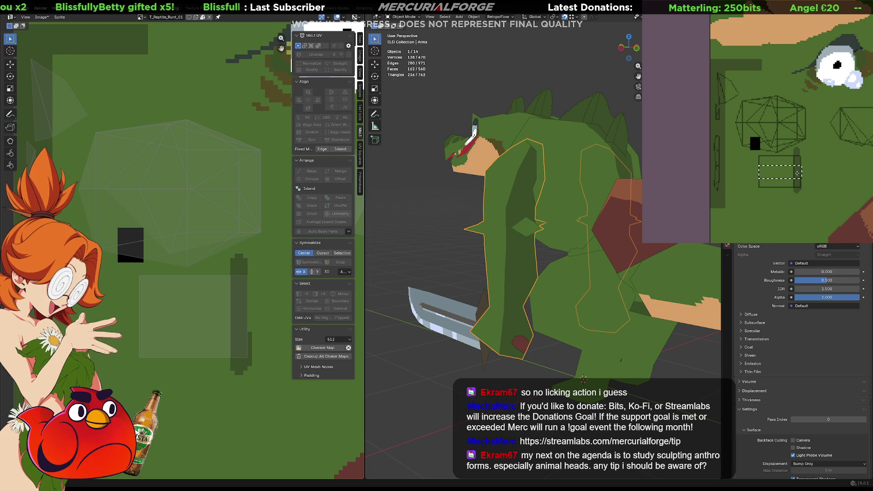
click(797, 173)
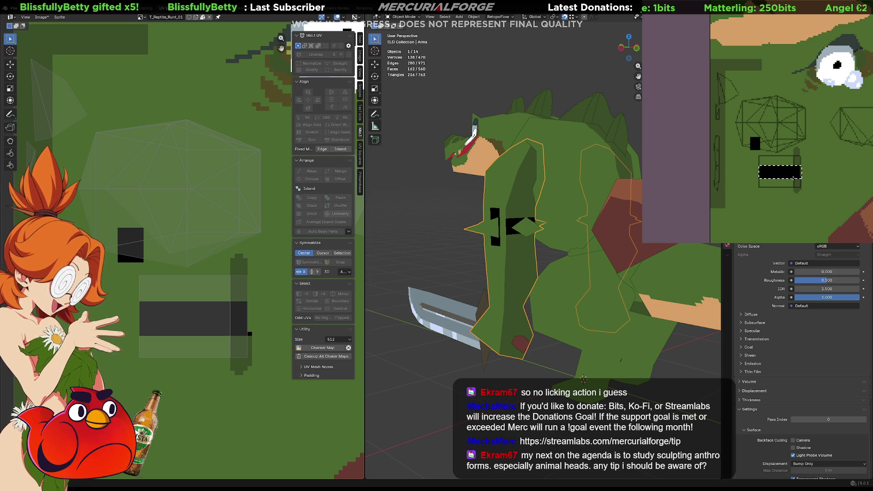
key(ctrl+z)
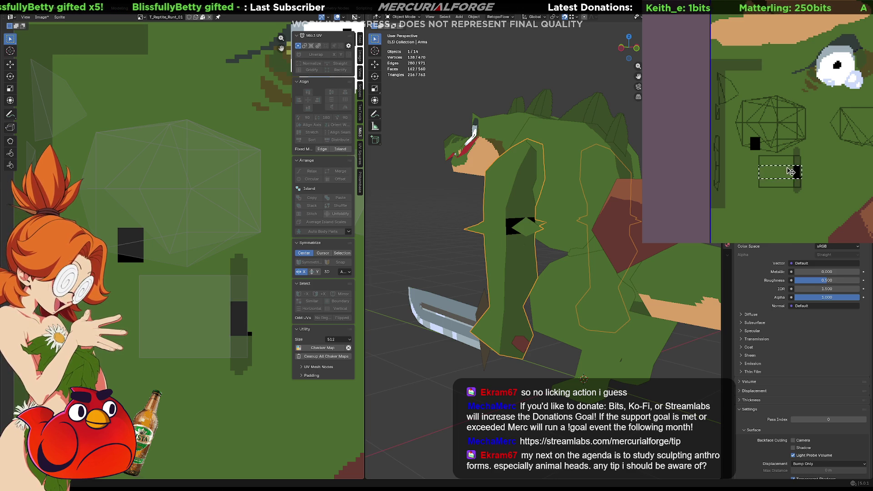
key(ctrl+z)
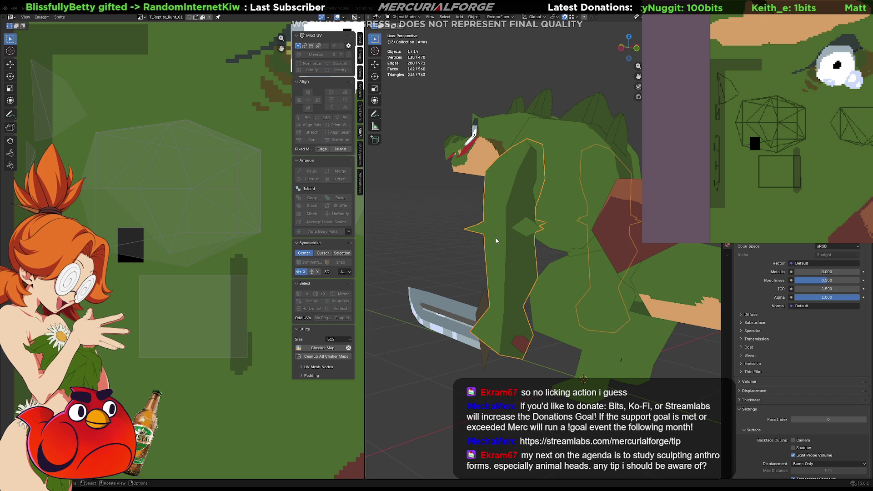
key(Tab)
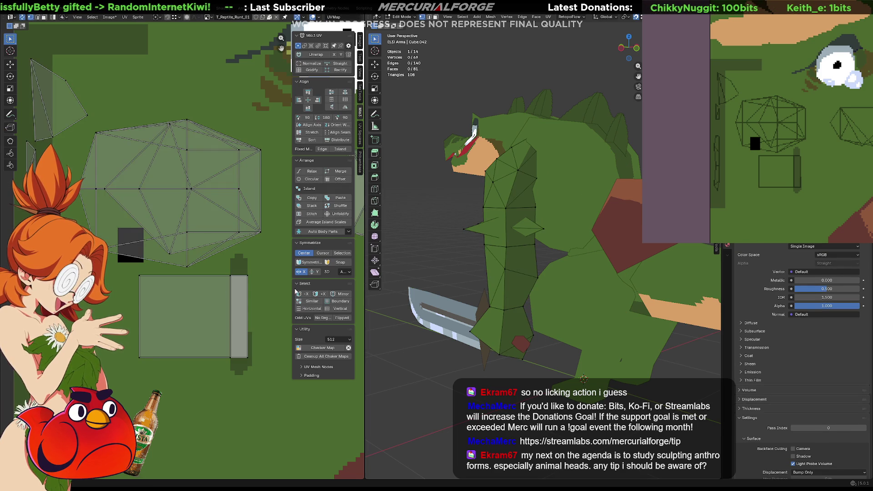
Rotate the band's UV island 90° and move it into place
click(162, 281)
key(r)
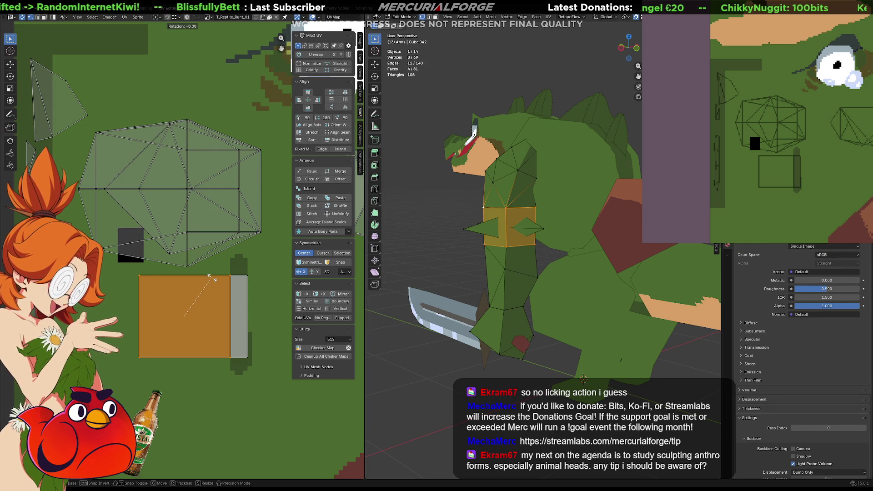
text(90)
key(Return)
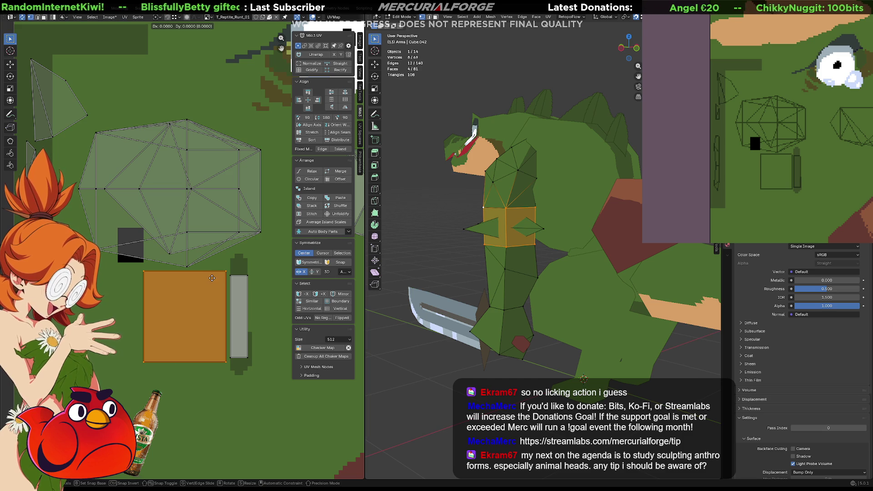
key(g)
click(218, 279)
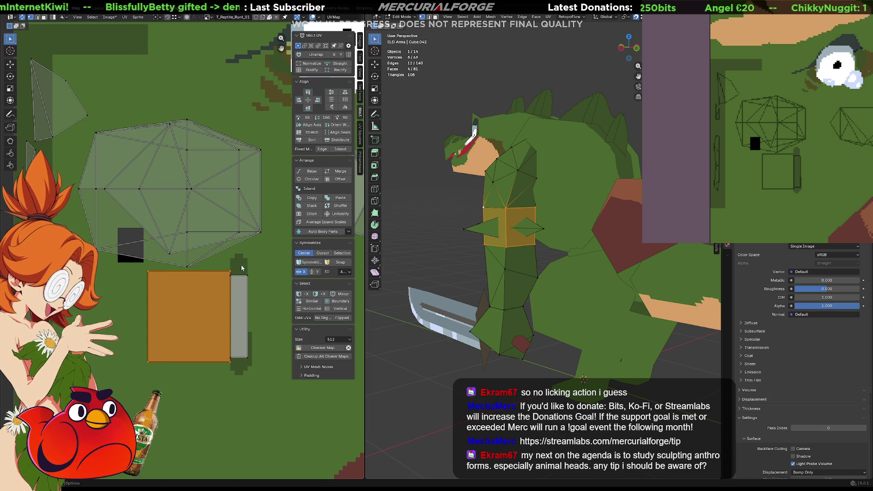
Align the island's top edge with the strip's top using a Y-constrained move
alt+click(193, 275)
click(129, 275)
key(g)
key(x)
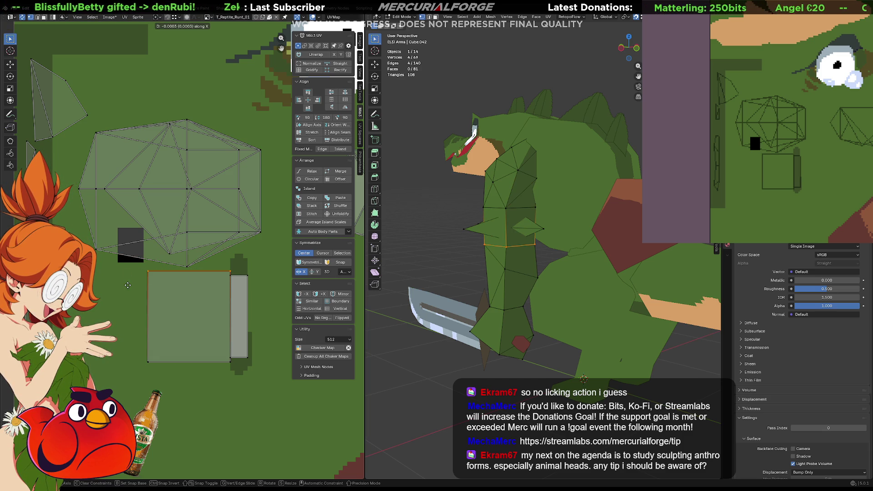
key(y)
click(130, 282)
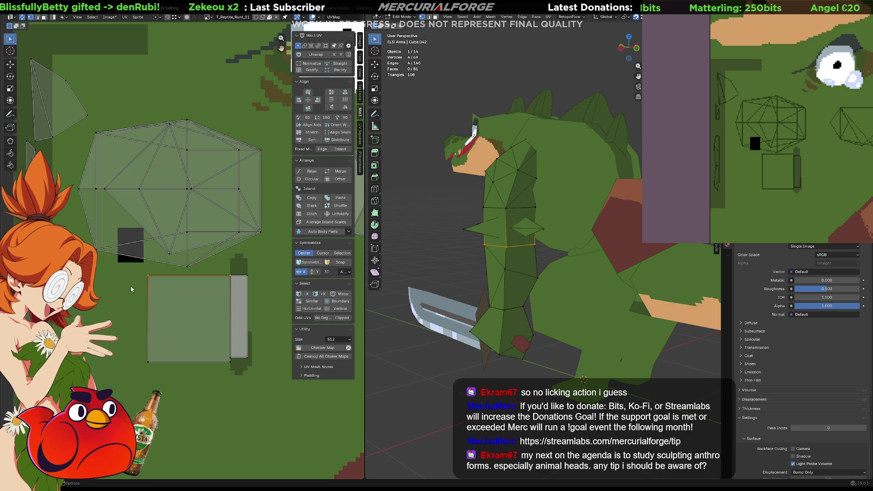
Select the band's rectangular UV island and mark its area on the texture
alt+click(140, 363)
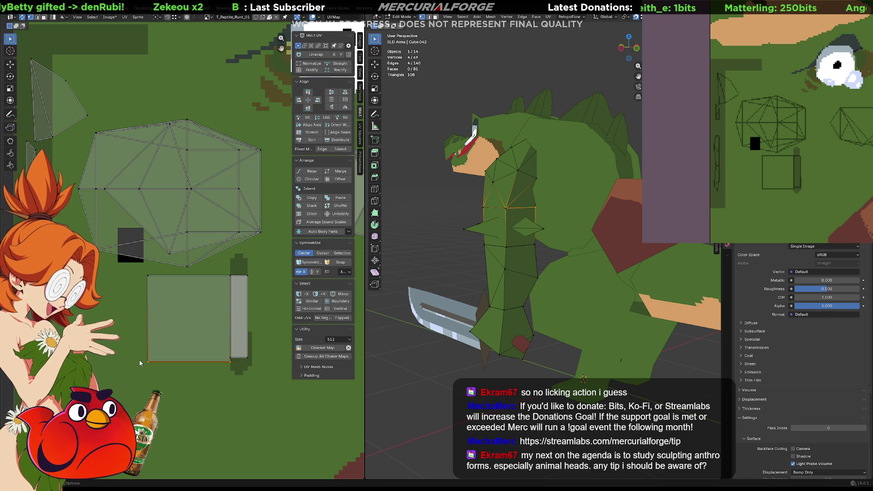
click(250, 279)
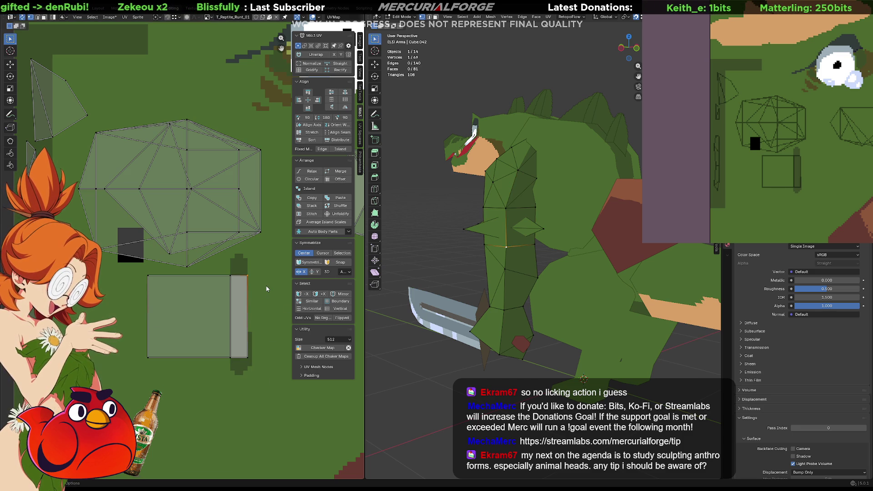
click(436, 238)
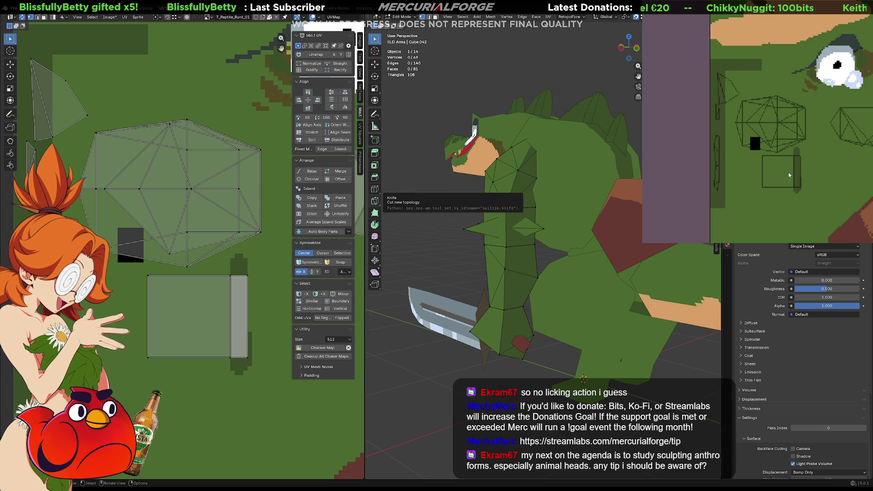
click(150, 279)
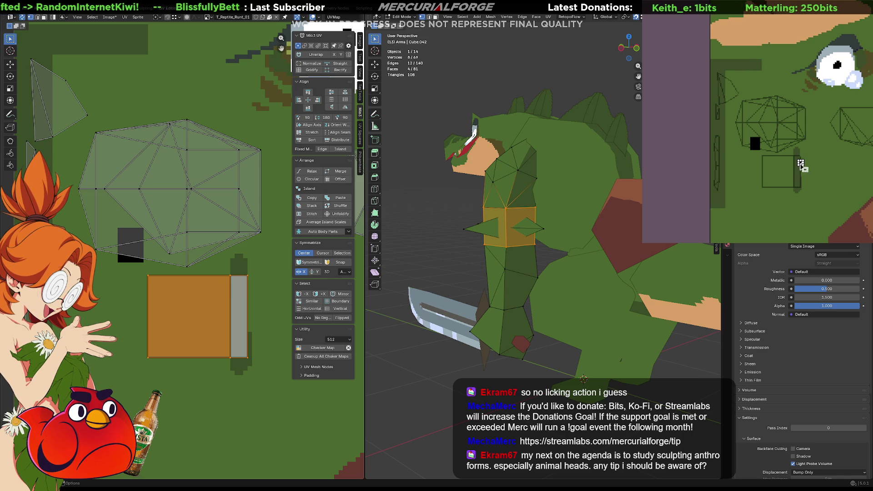
drag(801, 163, 763, 181)
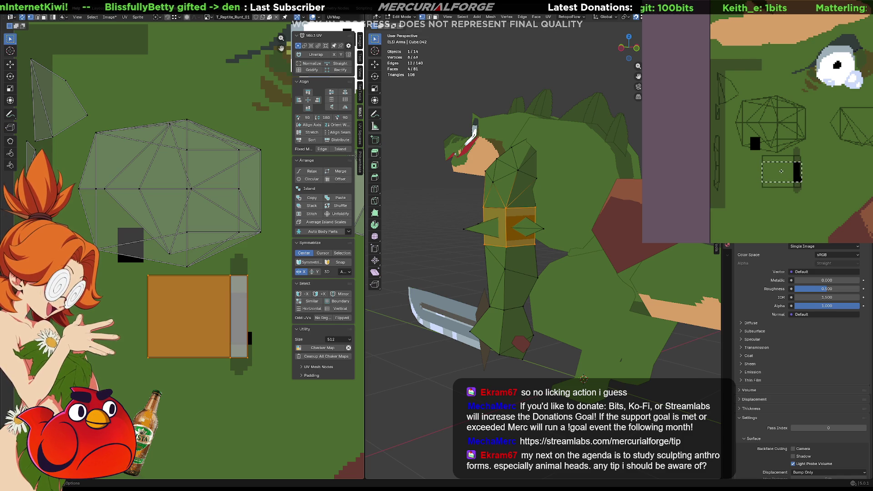
Fill the marked band rectangle with black and clear the selection
click(781, 171)
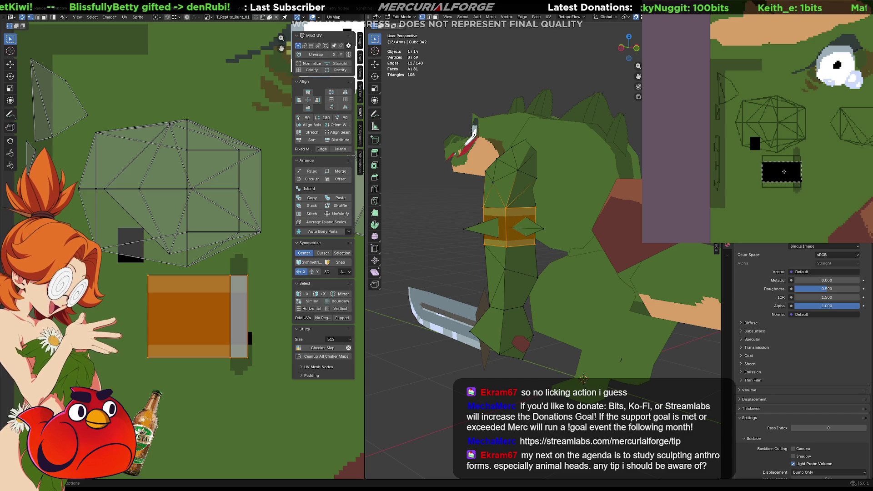
click(769, 148)
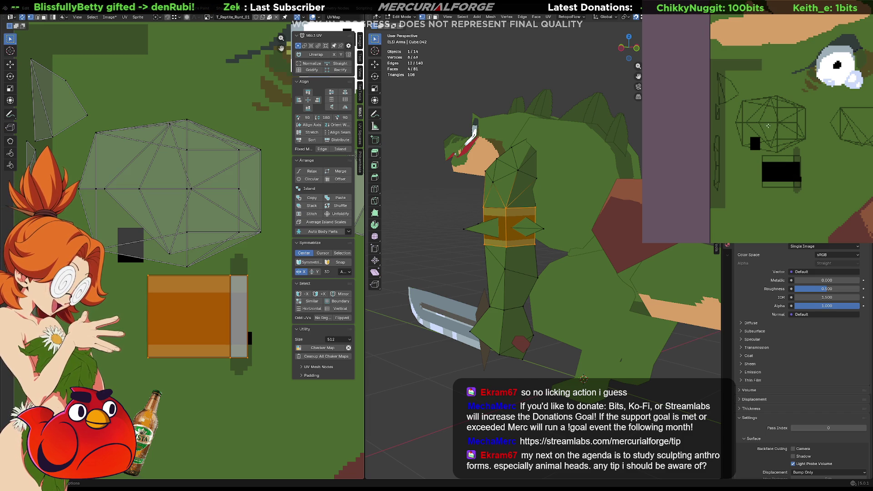
scroll(804, 150, up, 2)
middle_drag(785, 179, 814, 143)
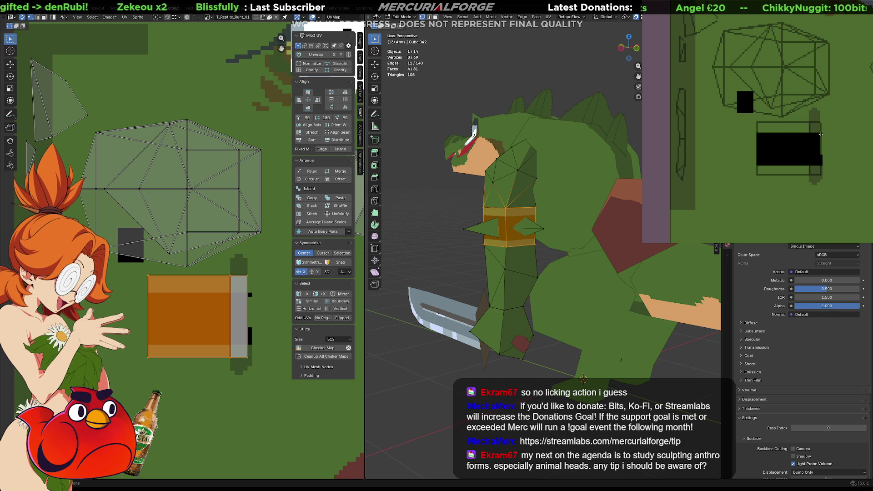
mouse_move(756, 131)
middle_down()
mouse_move(843, 132)
mouse_move(736, 129)
mouse_move(760, 126)
middle_up()
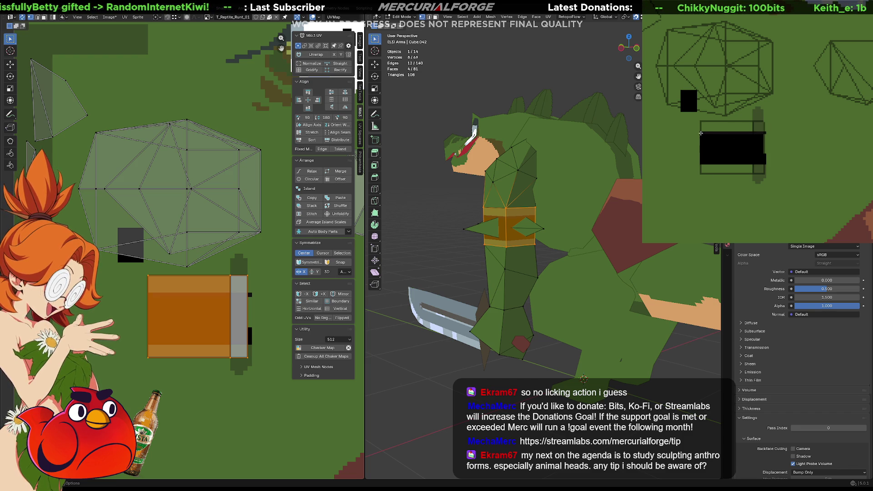
Extend the black band along its top edge and return to Object Mode to check it
drag(703, 133, 762, 131)
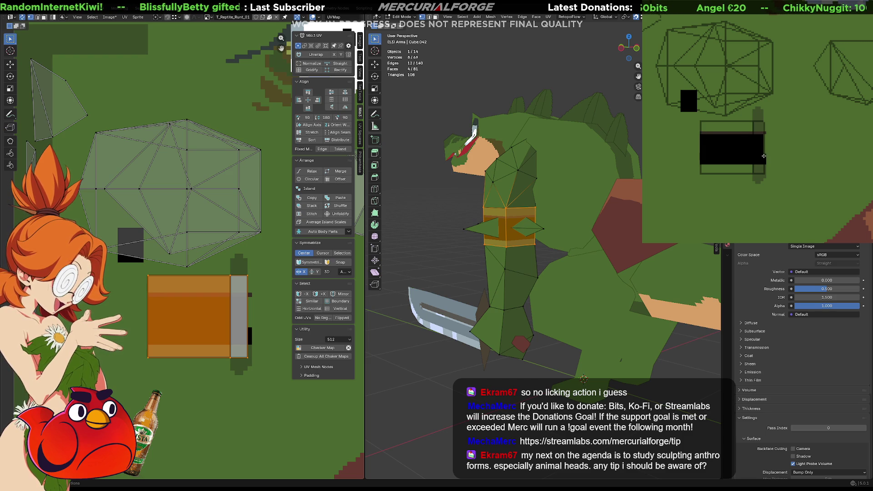
key(alt+a)
key(Tab)
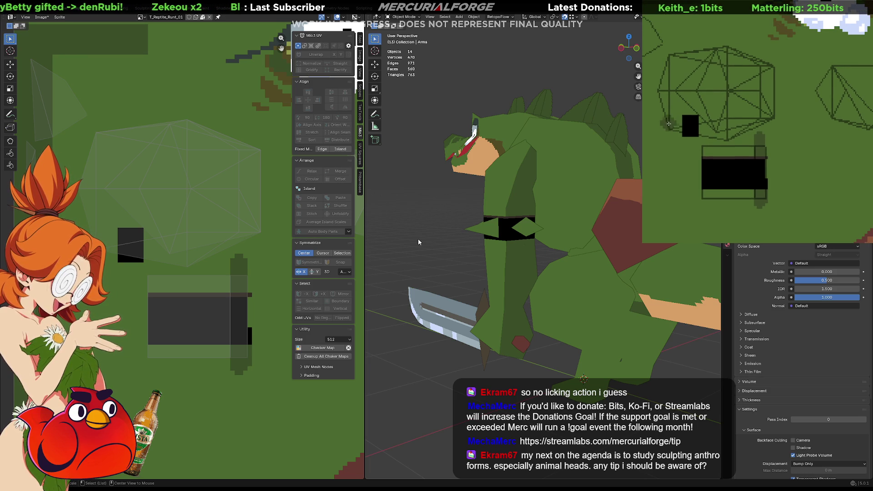
Paint dark green shading on the arm UV islands and cover the stray black blob with green
mouse_move(679, 131)
mouse_down()
mouse_move(773, 125)
mouse_move(671, 124)
mouse_move(711, 111)
mouse_move(659, 104)
mouse_move(700, 94)
mouse_move(759, 110)
mouse_up()
key(ctrl+z)
key(ctrl+z)
key(ctrl+z)
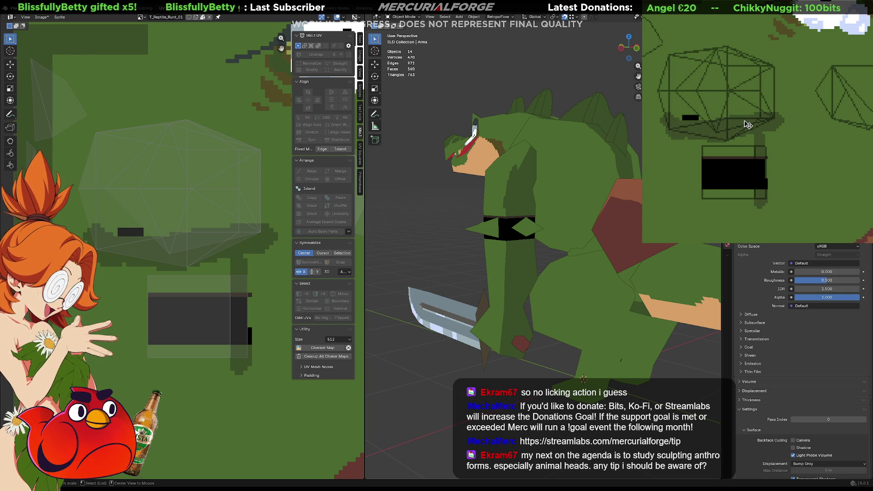
drag(721, 123, 678, 129)
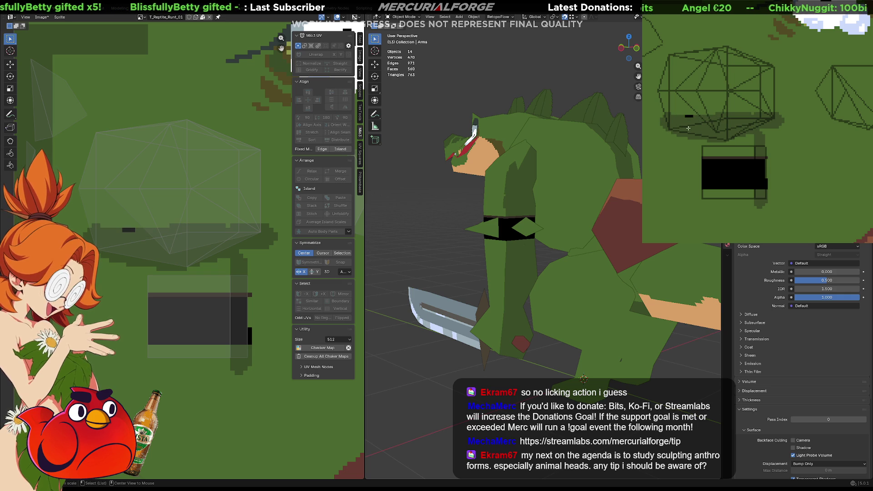
middle_drag(697, 122, 778, 169)
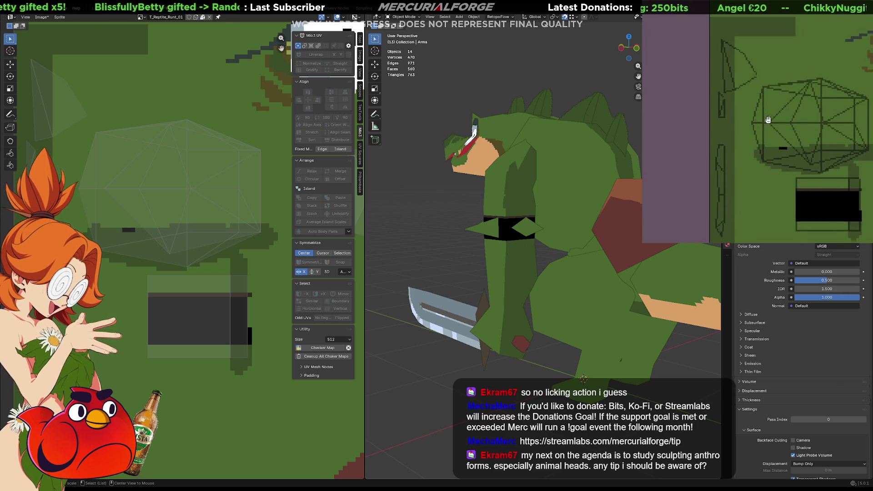
drag(741, 89, 740, 78)
middle_drag(741, 80, 706, 136)
mouse_move(680, 119)
mouse_down()
mouse_move(684, 86)
mouse_move(679, 136)
mouse_up()
mouse_move(679, 136)
middle_down()
mouse_move(750, 113)
mouse_move(738, 115)
middle_up()
mouse_move(758, 91)
mouse_down()
mouse_move(768, 120)
mouse_move(791, 152)
mouse_move(769, 116)
mouse_move(798, 148)
mouse_up()
drag(758, 96, 799, 140)
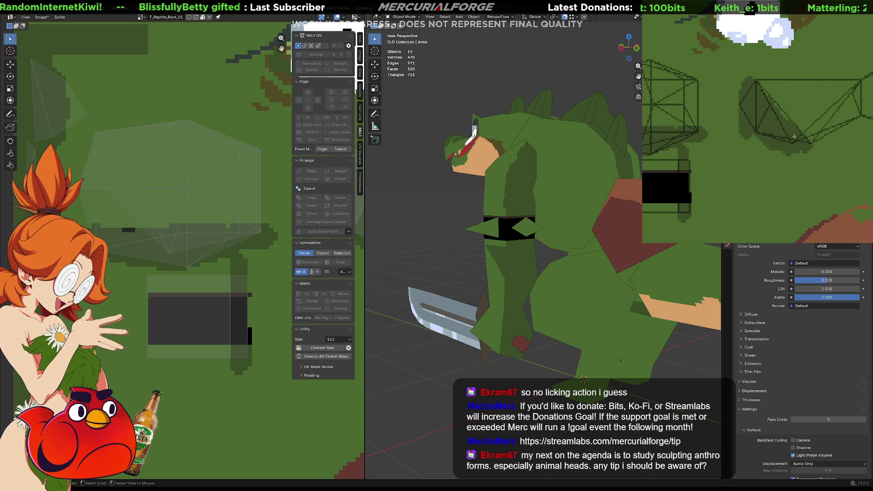
key(ctrl+z)
key(ctrl+z)
key(ctrl+z)
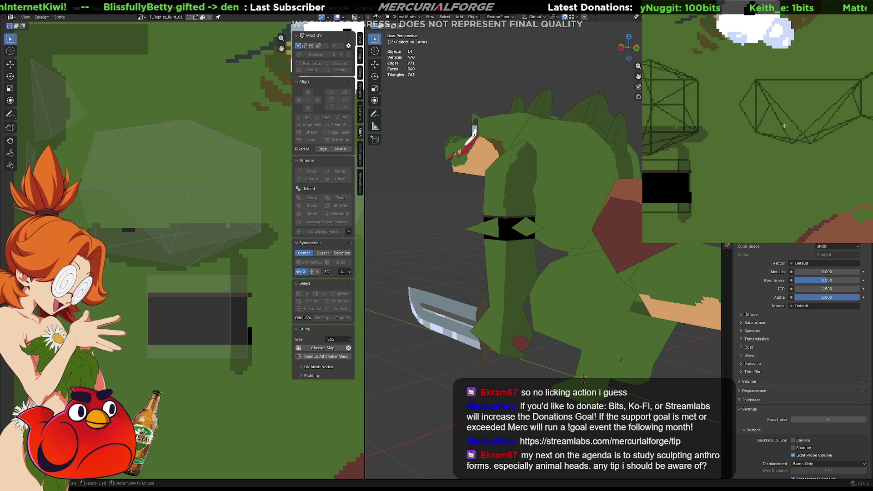
Shade along the left wireframe's bottom edge, redoing the stroke thicker
middle_drag(787, 129, 720, 126)
mouse_move(702, 133)
mouse_down()
mouse_move(727, 146)
mouse_move(784, 132)
mouse_move(707, 136)
mouse_move(760, 147)
mouse_move(799, 126)
mouse_up()
key(ctrl+z)
key(ctrl+z)
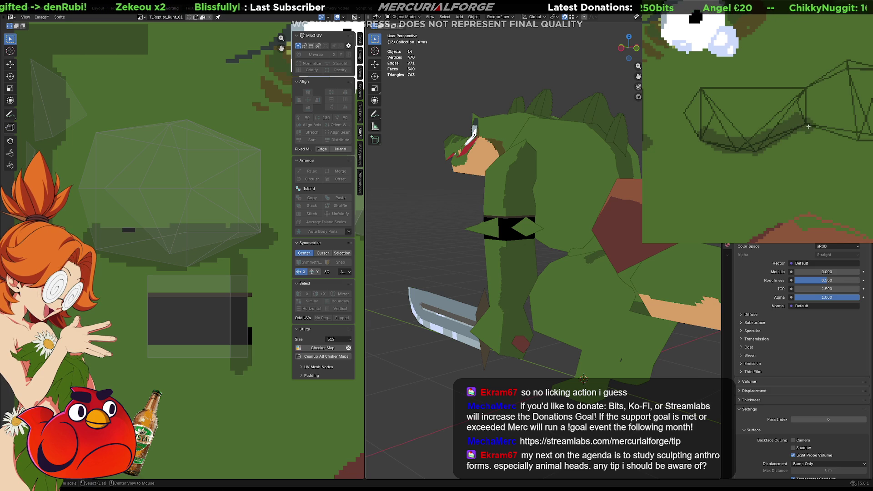
middle_drag(808, 125, 785, 128)
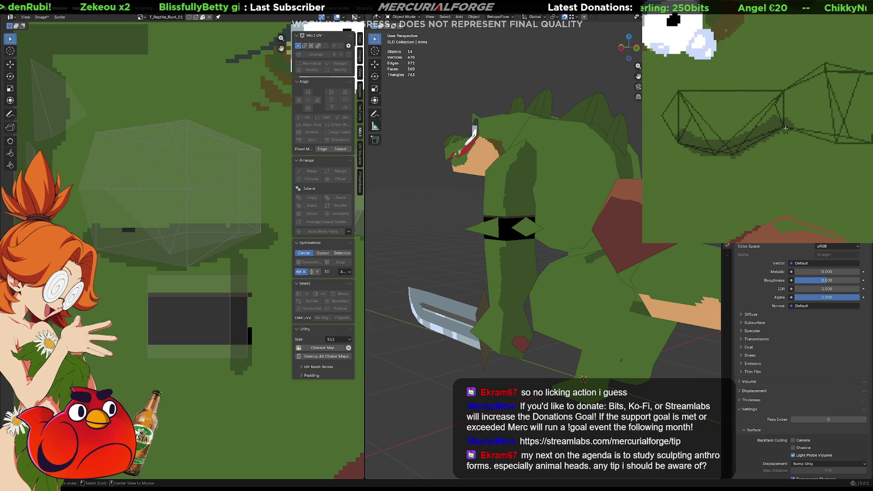
mouse_move(541, 229)
middle_down()
mouse_move(555, 244)
mouse_move(383, 243)
mouse_move(718, 246)
middle_up()
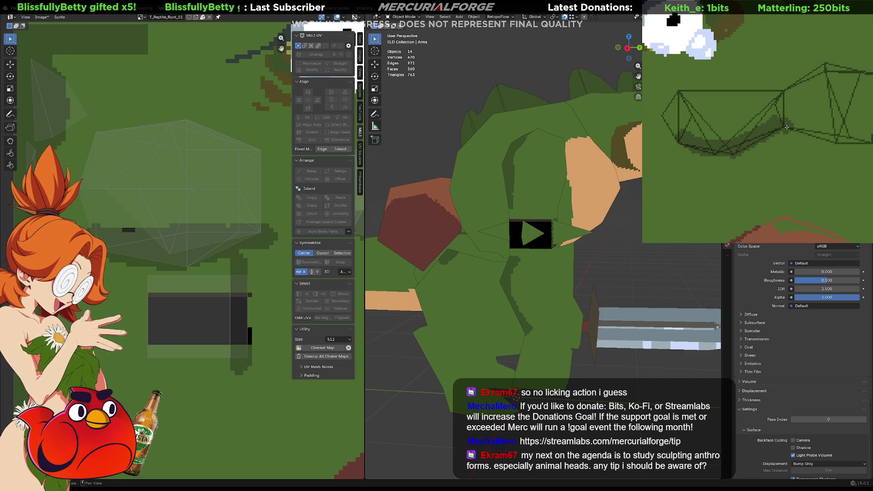
Darken the right UV quad with dark green shading
middle_drag(839, 143, 770, 150)
mouse_move(773, 104)
mouse_down()
mouse_move(764, 82)
mouse_move(769, 127)
mouse_move(790, 95)
mouse_move(792, 157)
mouse_up()
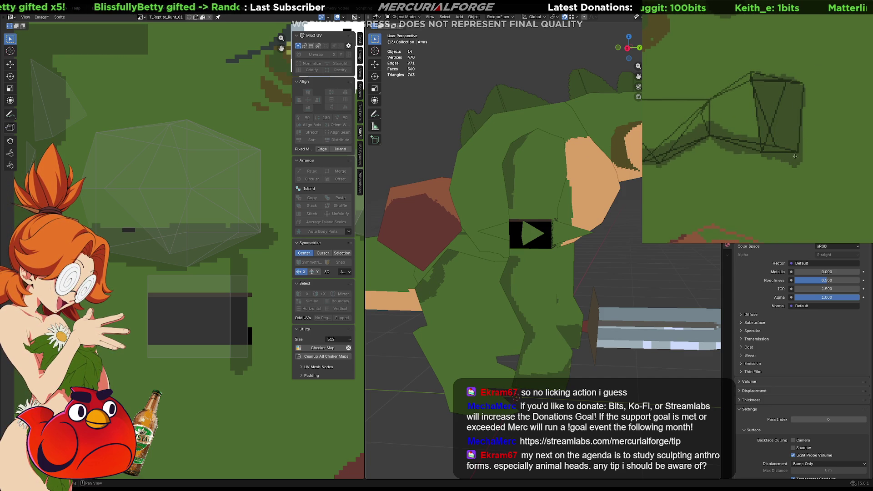
drag(799, 106, 795, 86)
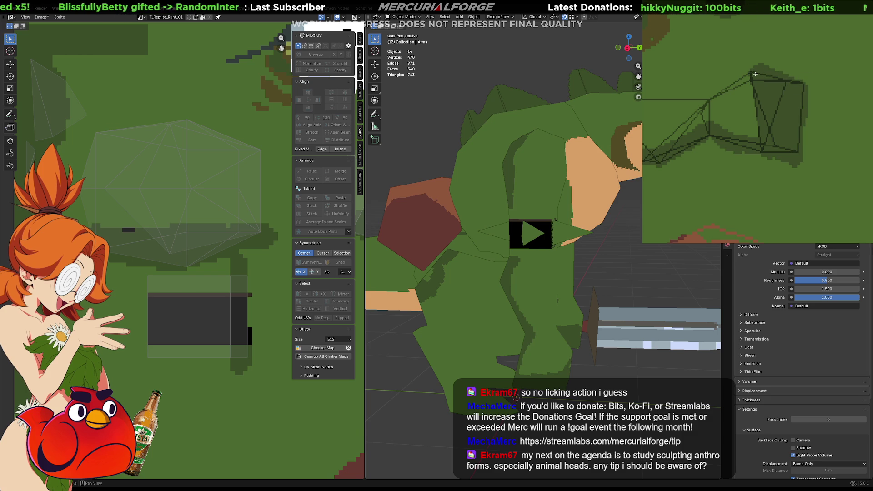
middle_drag(763, 95, 824, 92)
drag(812, 119, 764, 144)
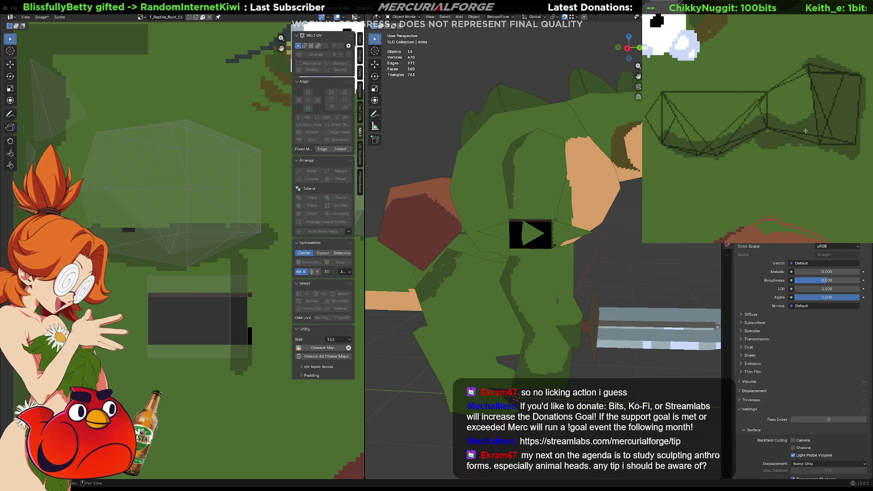
middle_drag(761, 125, 829, 146)
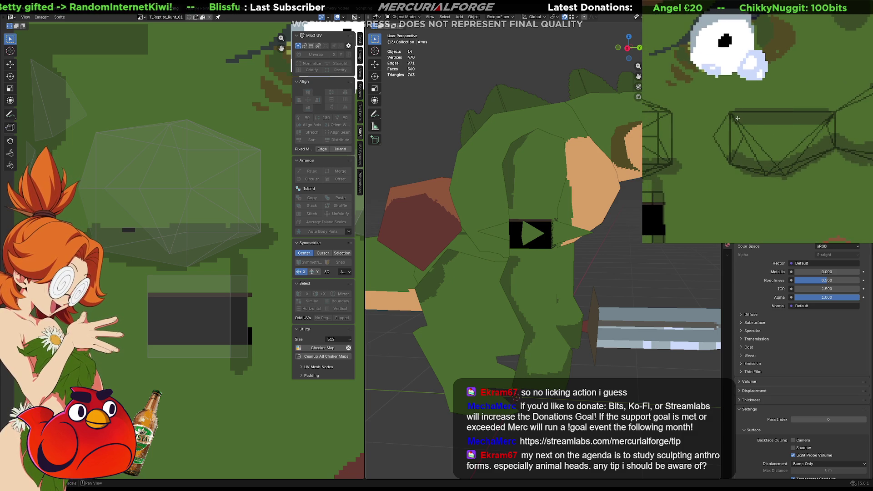
drag(807, 145, 764, 167)
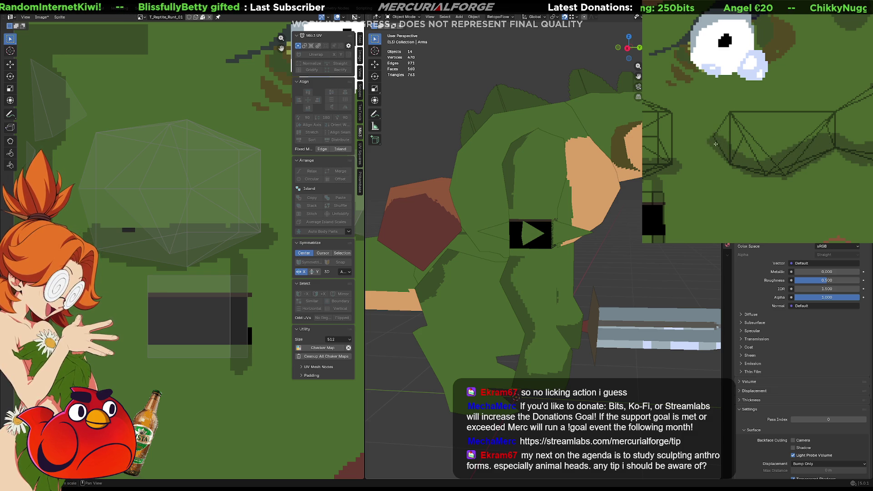
Add dark shading just below and above the black band rectangle
mouse_move(718, 143)
middle_down()
mouse_move(728, 64)
mouse_move(750, 42)
middle_up()
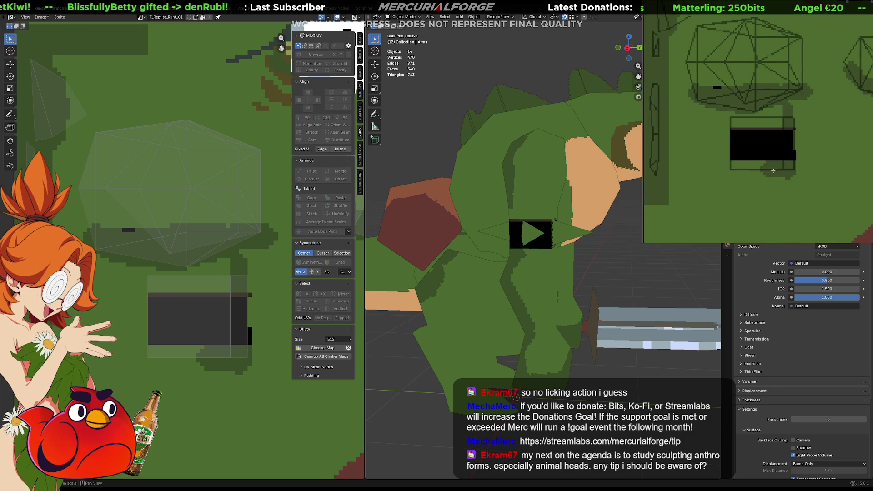
mouse_move(746, 169)
mouse_down()
mouse_move(776, 173)
mouse_move(727, 174)
mouse_up()
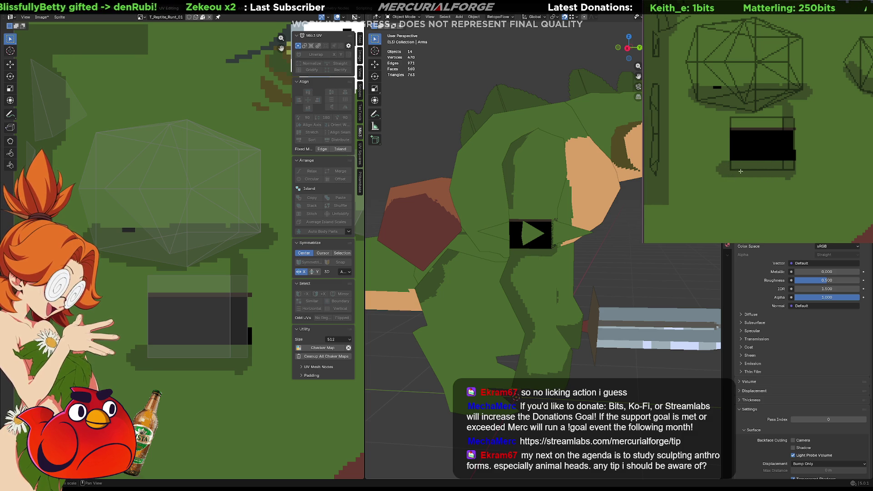
mouse_move(785, 122)
mouse_down()
mouse_move(770, 119)
mouse_move(764, 73)
mouse_move(814, 69)
mouse_move(797, 79)
mouse_up()
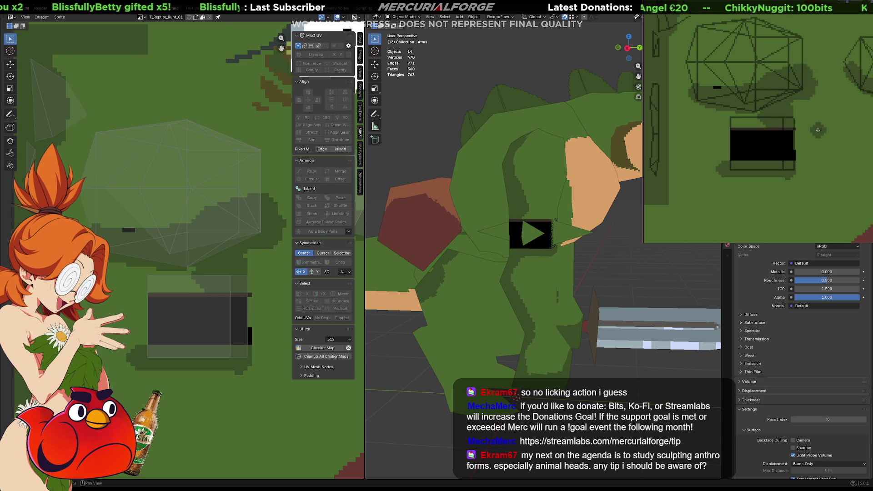
mouse_move(536, 273)
middle_down()
mouse_move(577, 280)
mouse_move(512, 269)
mouse_move(563, 253)
mouse_move(608, 262)
mouse_move(599, 260)
middle_up()
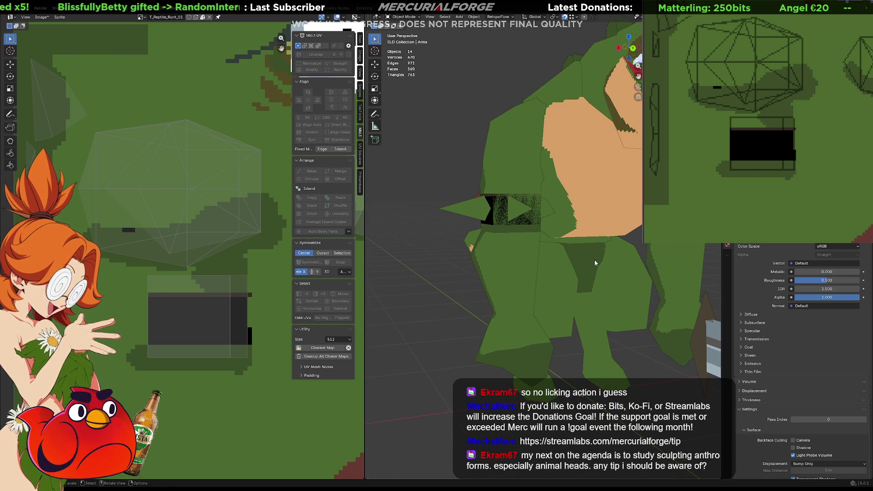
Select the arm, enter Edit Mode, and move the band's edge UVs onto the black strip
click(498, 223)
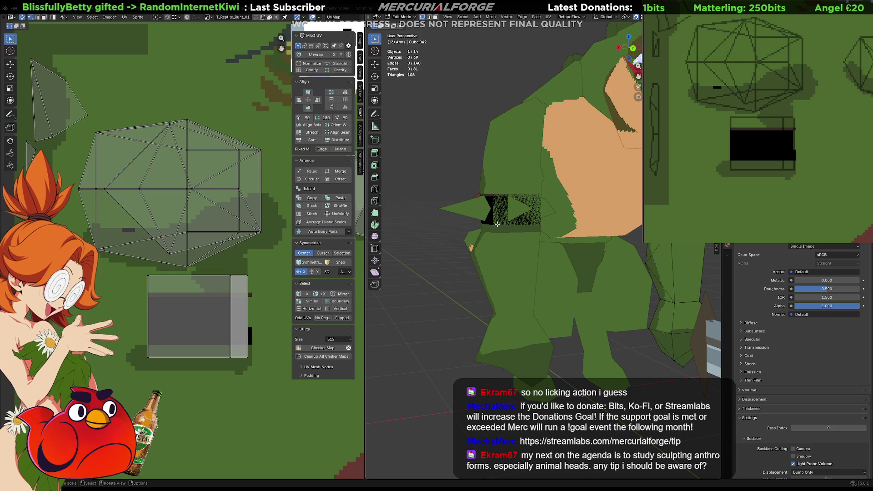
middle_drag(497, 226, 556, 237)
key(Tab)
scroll(557, 233, up, 3)
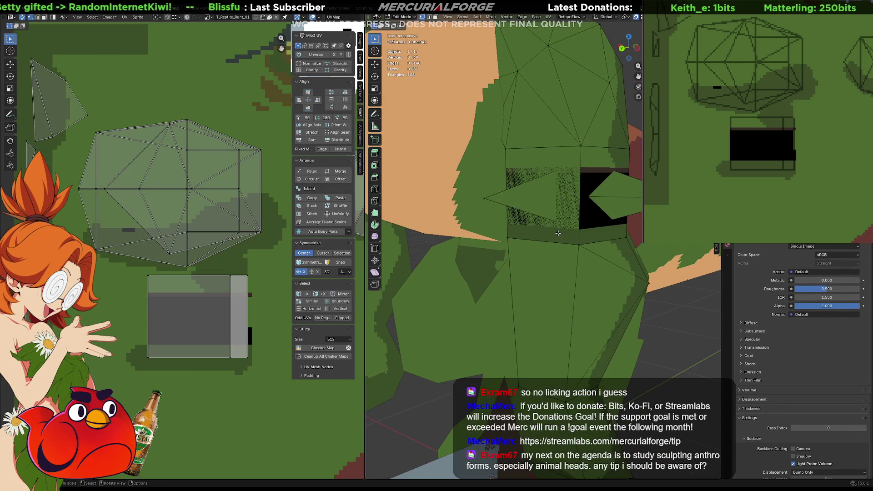
click(577, 244)
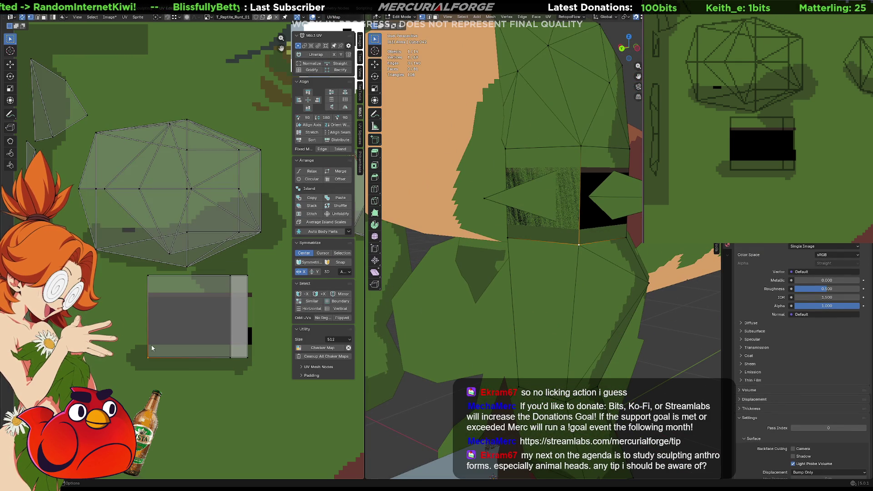
shift+click(158, 331)
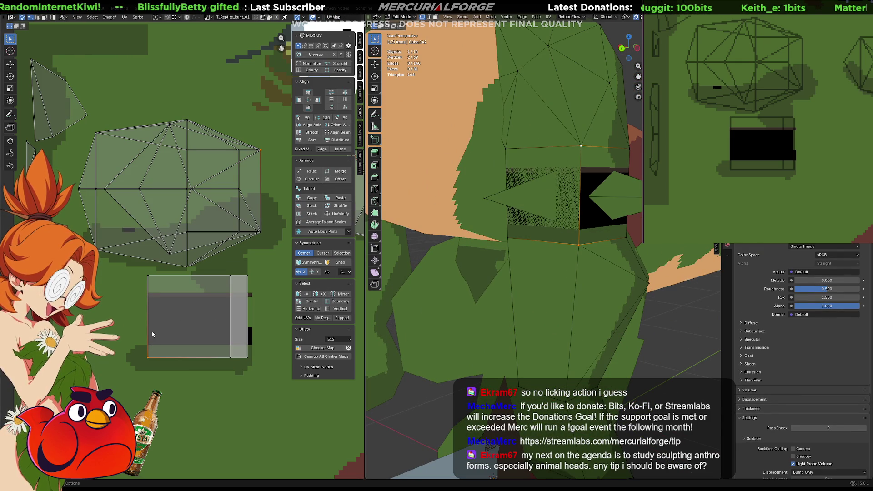
key(g)
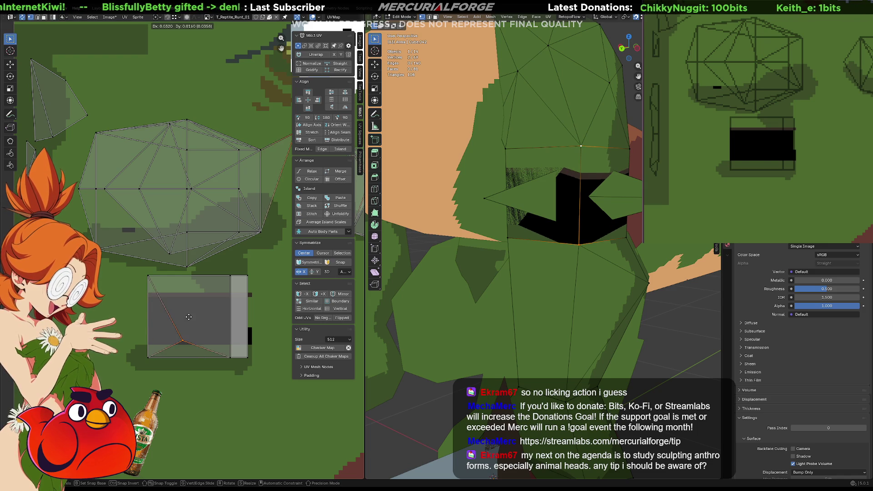
click(182, 325)
Snap the remaining band vertices to the black box corners and return to Object Mode
click(152, 351)
key(g)
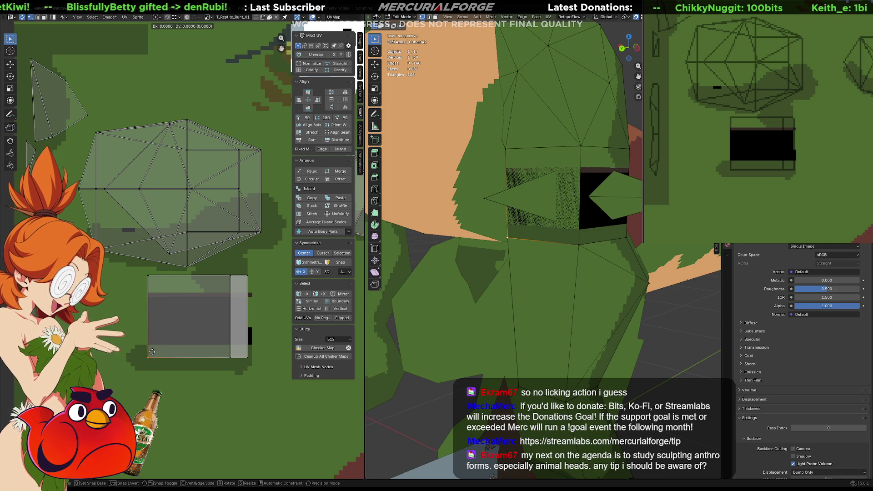
click(153, 351)
click(154, 273)
key(g)
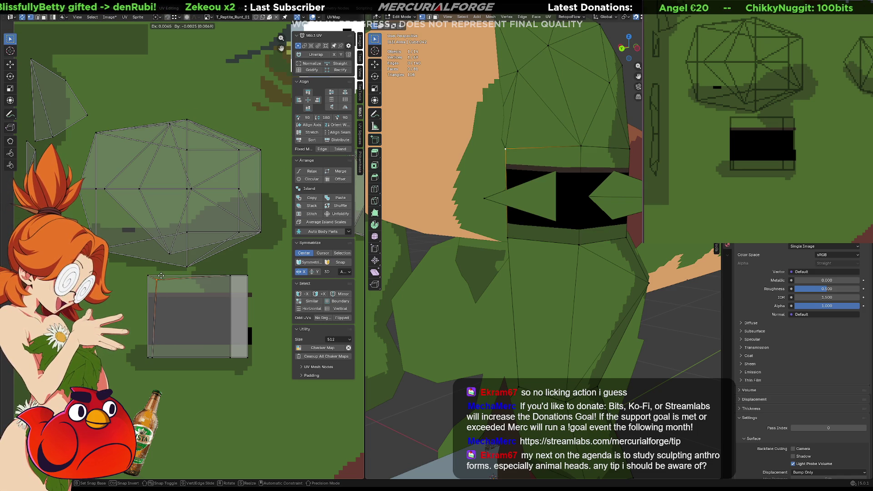
click(160, 276)
key(Tab)
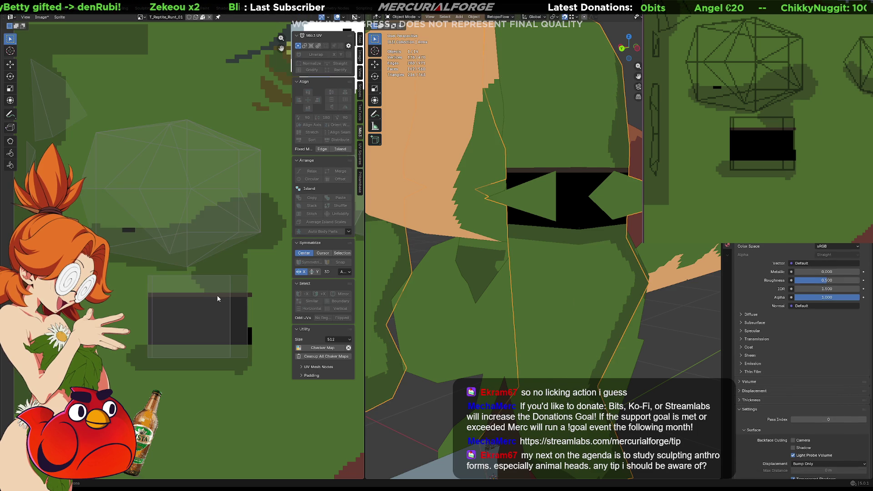
Orbit and zoom around the character to inspect the notched arm bands
mouse_move(672, 340)
middle_down()
mouse_move(572, 320)
mouse_move(587, 318)
mouse_move(641, 328)
mouse_move(522, 328)
mouse_move(589, 324)
middle_up()
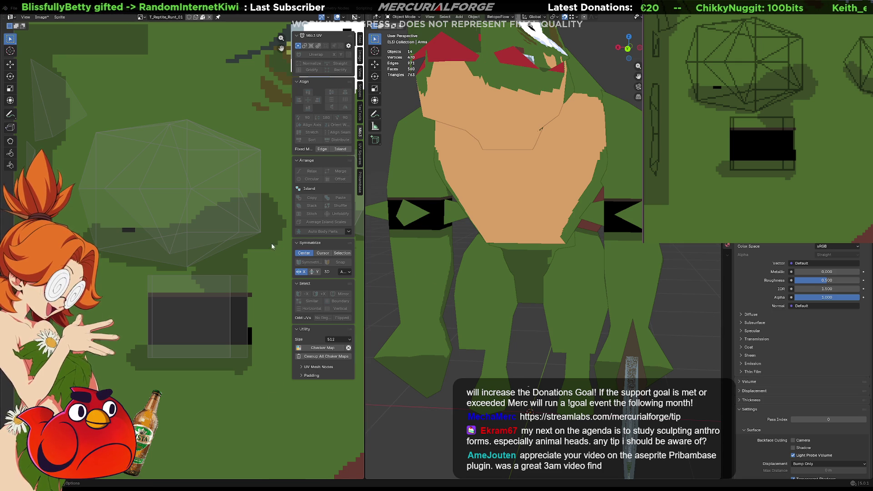
scroll(137, 261, up, 5)
scroll(138, 260, down, 3)
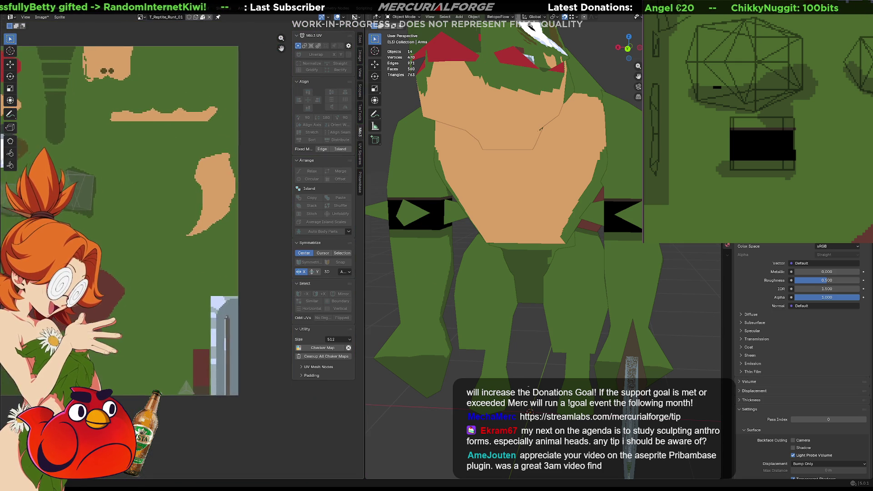
scroll(66, 136, up, 3)
scroll(185, 214, up, 3)
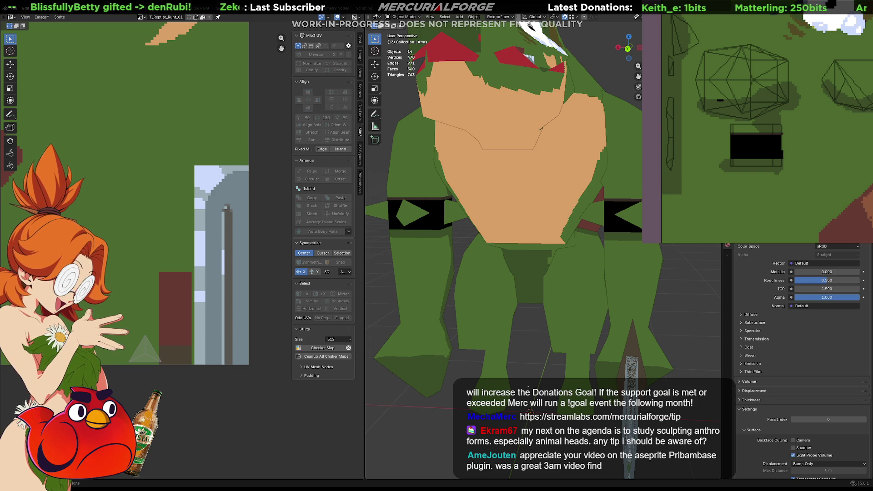
scroll(151, 127, down, 3)
key(F3)
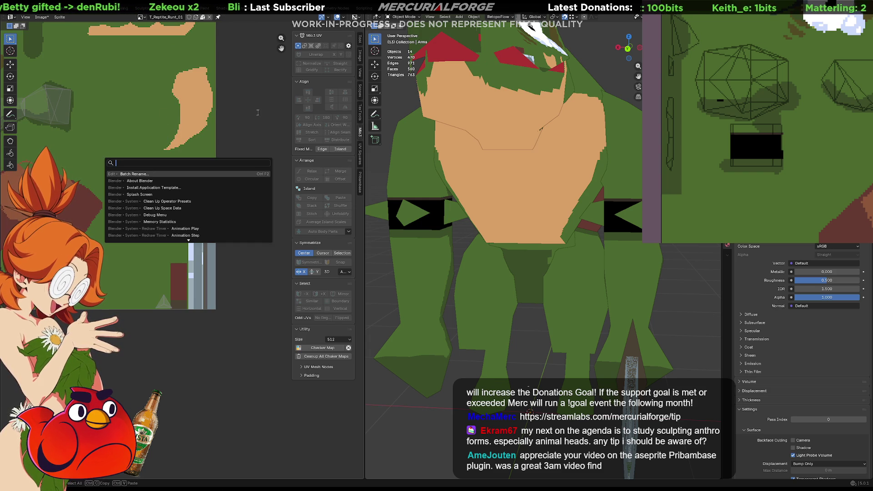
key(Escape)
Select the Arms mesh and bring its UV islands into view in the texture editor
click(421, 204)
mouse_move(173, 207)
middle_down()
mouse_move(257, 296)
mouse_move(282, 259)
mouse_move(272, 245)
middle_up()
scroll(271, 245, up, 2)
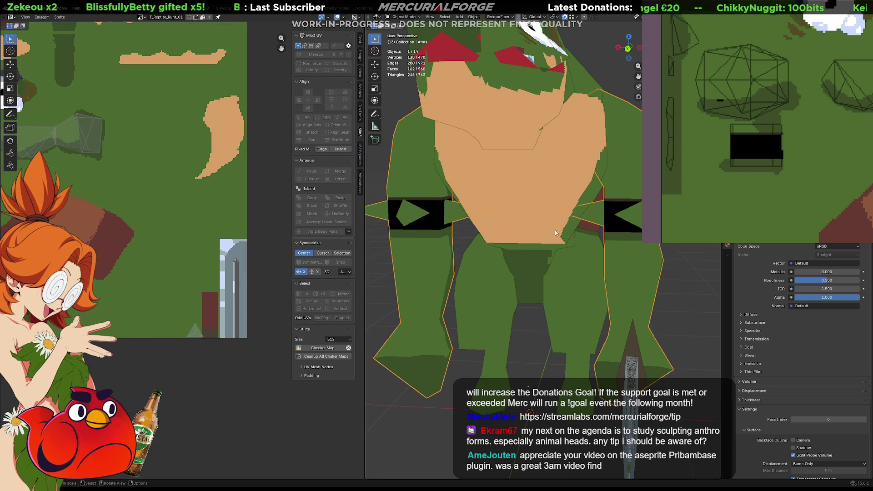
Select the linked armband spike geometry and move its UVs onto the olive-yellow texture area
key(Tab)
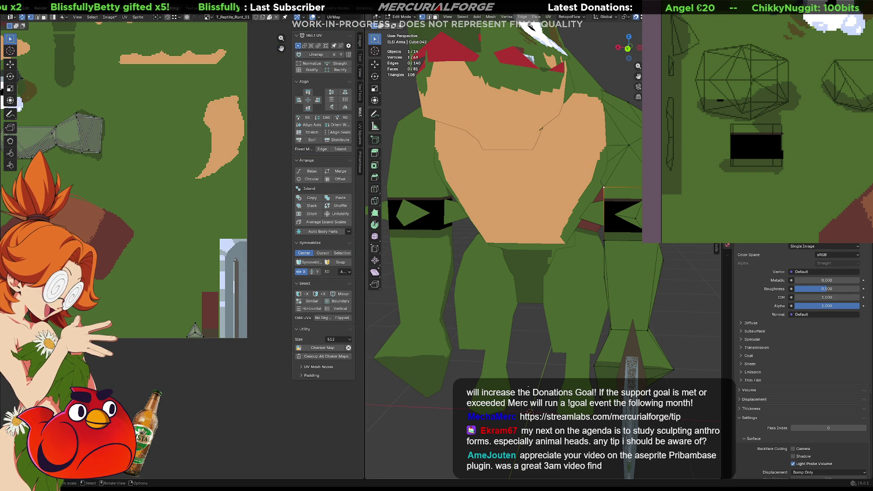
key(ctrl+l)
key(KP_Decimal)
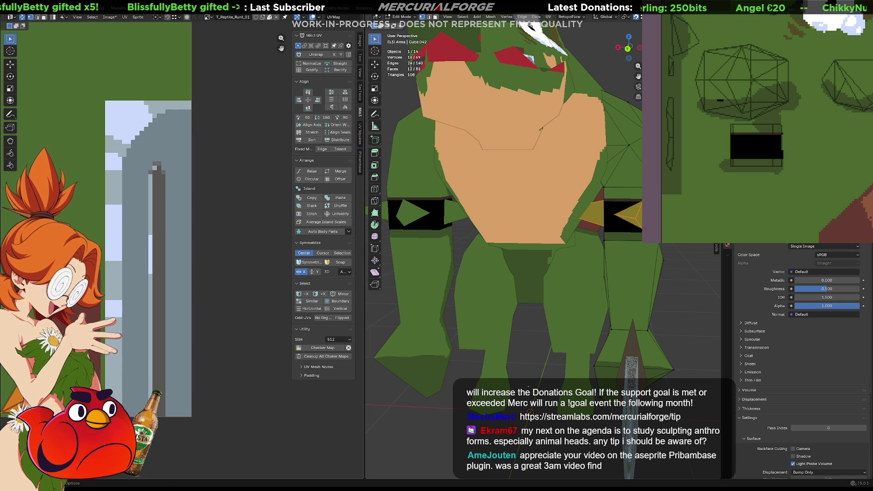
key(g)
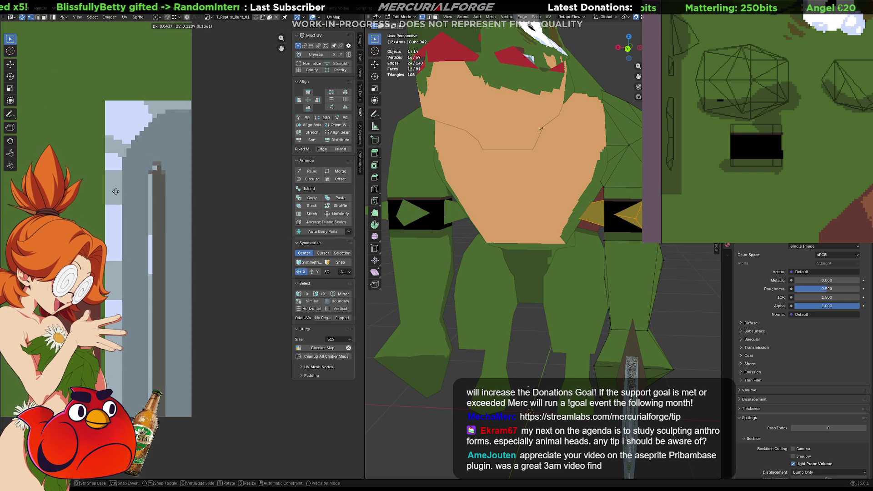
click(107, 248)
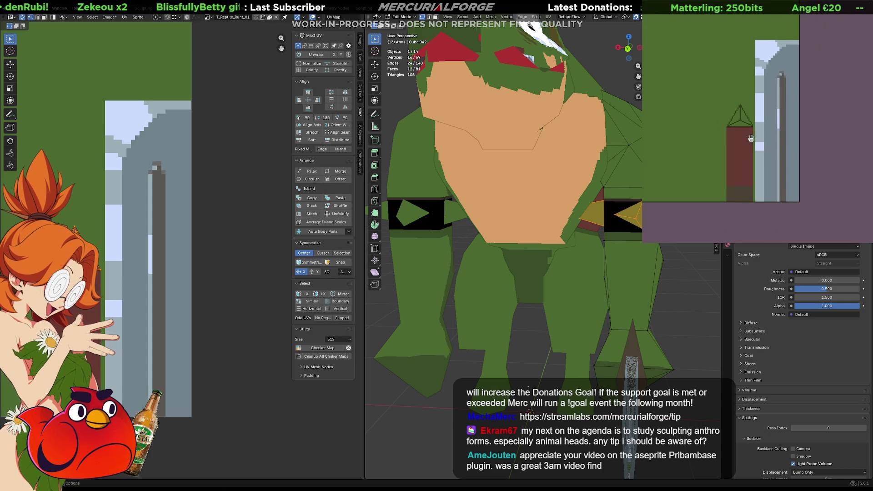
Outline the armband spike's edge and fill the triangle with light grey
scroll(762, 128, up, 1)
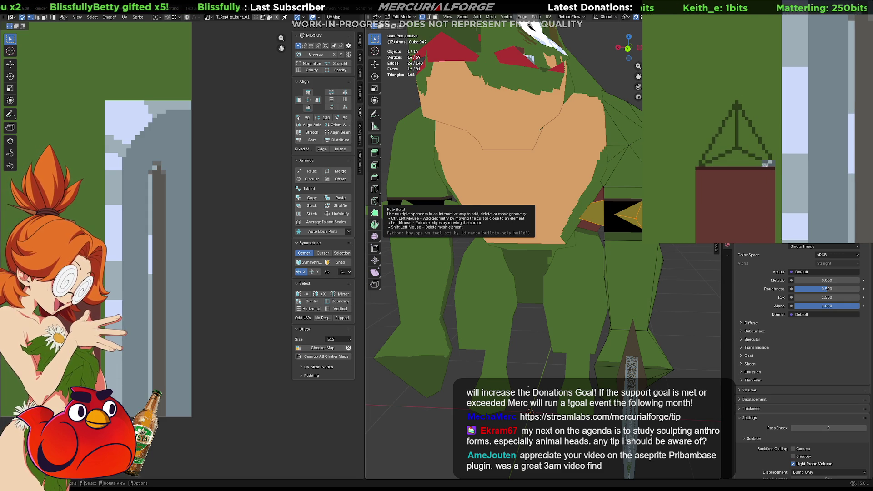
mouse_move(704, 161)
mouse_down()
mouse_move(737, 103)
mouse_move(770, 161)
mouse_up()
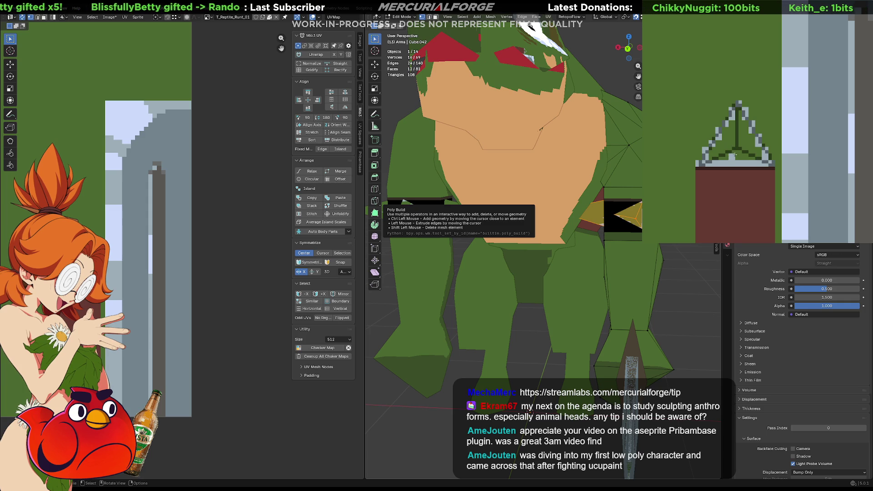
click(745, 145)
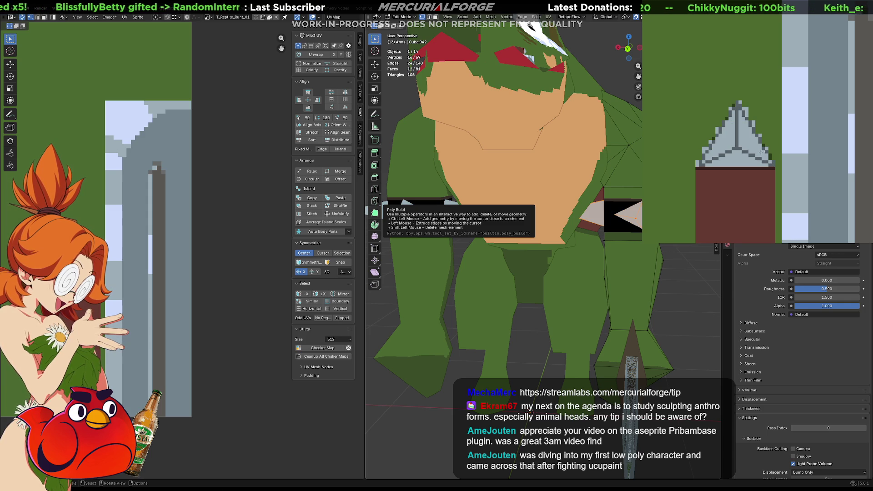
Pick light blue and paint highlights down the spike's centre and left side
click(799, 134)
click(744, 142)
mouse_move(739, 109)
mouse_down()
mouse_move(739, 150)
mouse_move(769, 160)
mouse_up()
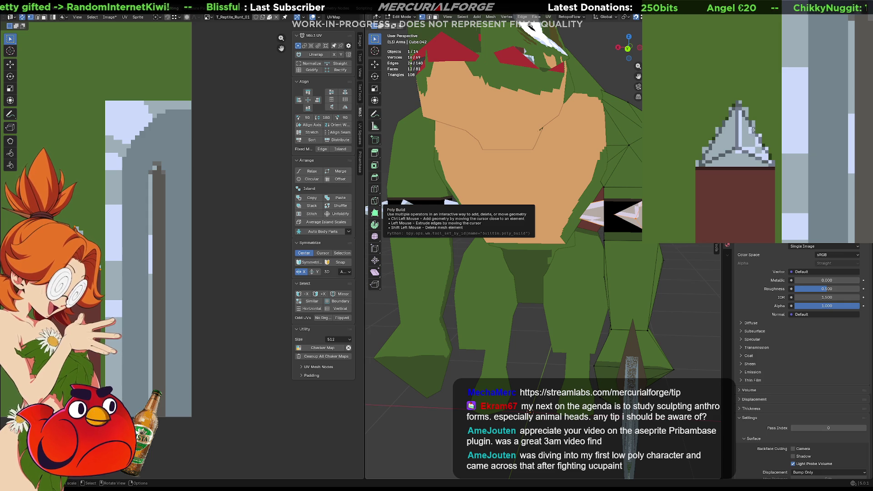
key(ctrl+z)
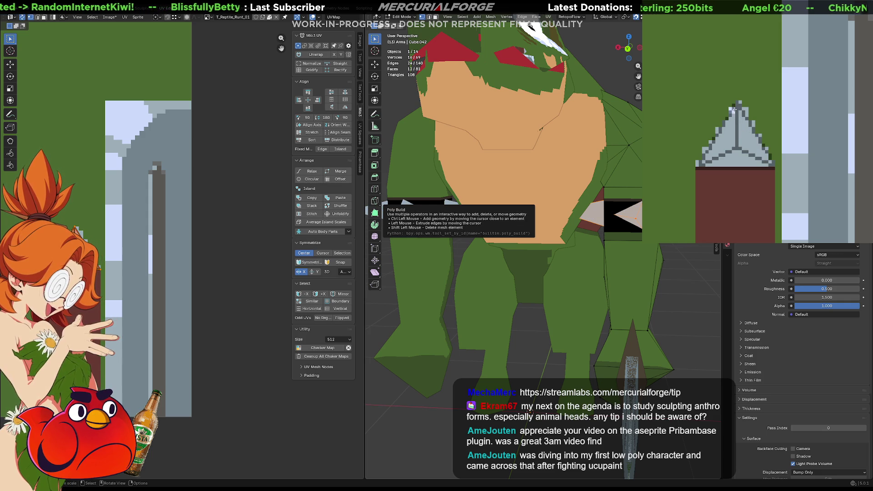
drag(732, 128, 734, 144)
key(ctrl+z)
mouse_move(736, 106)
mouse_down()
mouse_move(732, 147)
mouse_move(703, 158)
mouse_move(729, 111)
mouse_up()
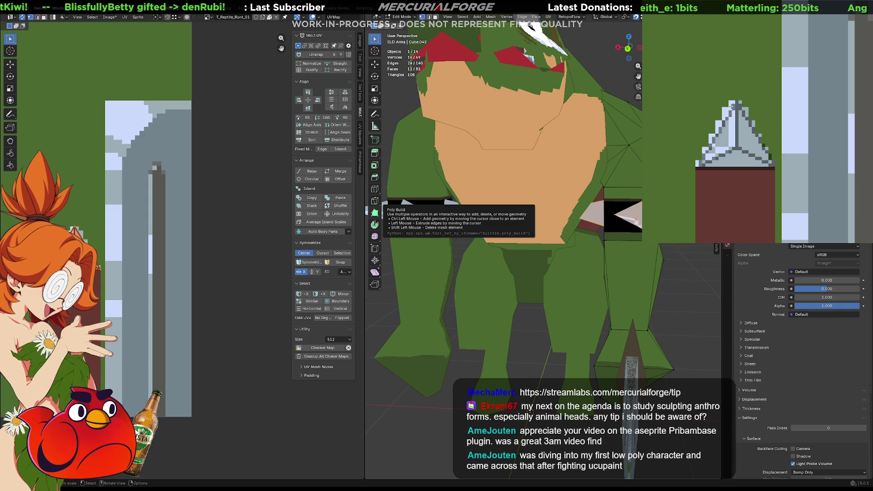
mouse_move(727, 122)
mouse_down()
mouse_move(705, 152)
mouse_move(733, 146)
mouse_move(771, 163)
mouse_move(699, 165)
mouse_move(745, 157)
mouse_up()
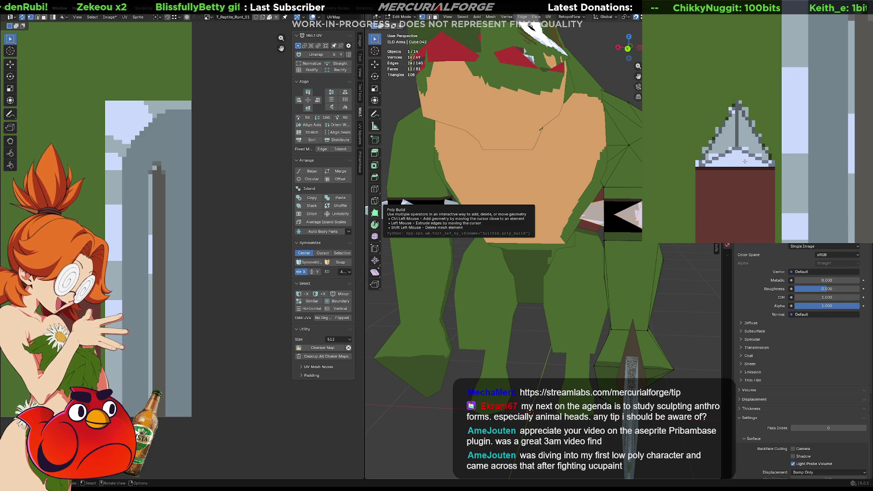
Orbit to a side view to check the silver-white spikes on the arm bands
scroll(523, 218, down, 3)
middle_drag(522, 218, 595, 230)
scroll(595, 229, up, 2)
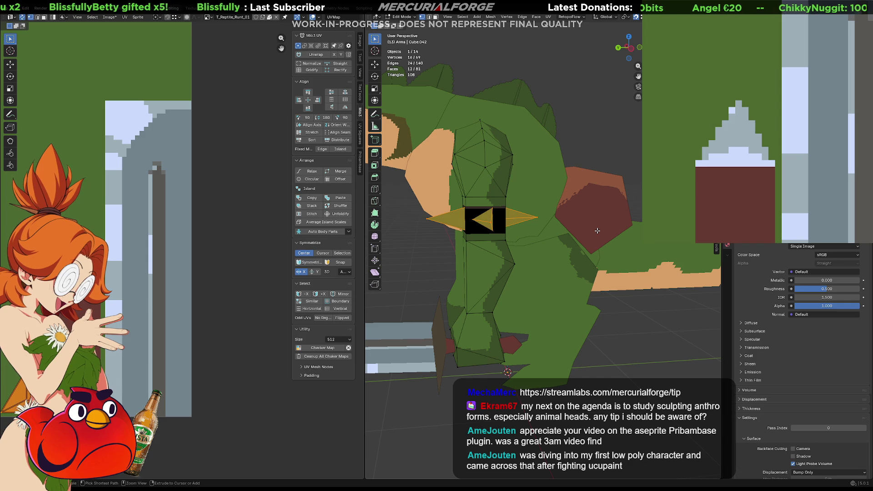
Repaint a light highlight down the spike's centre, angled toward the lower right
click(345, 232)
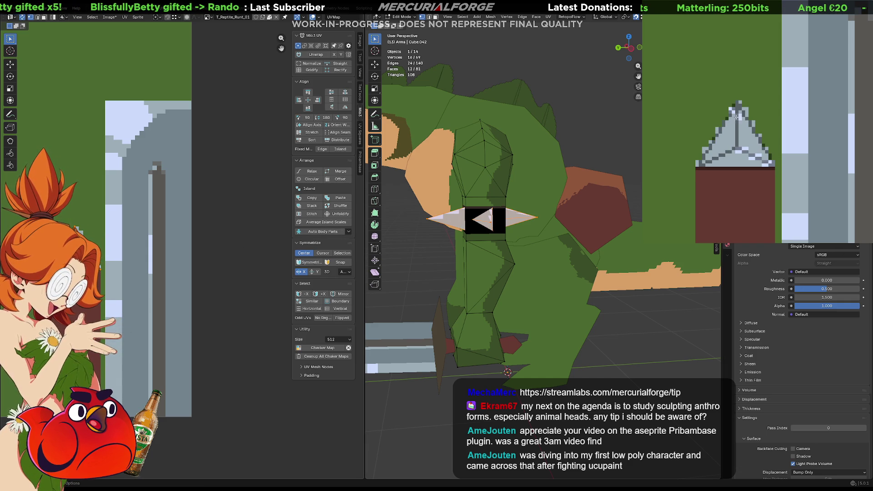
drag(735, 108, 734, 148)
key(ctrl+z)
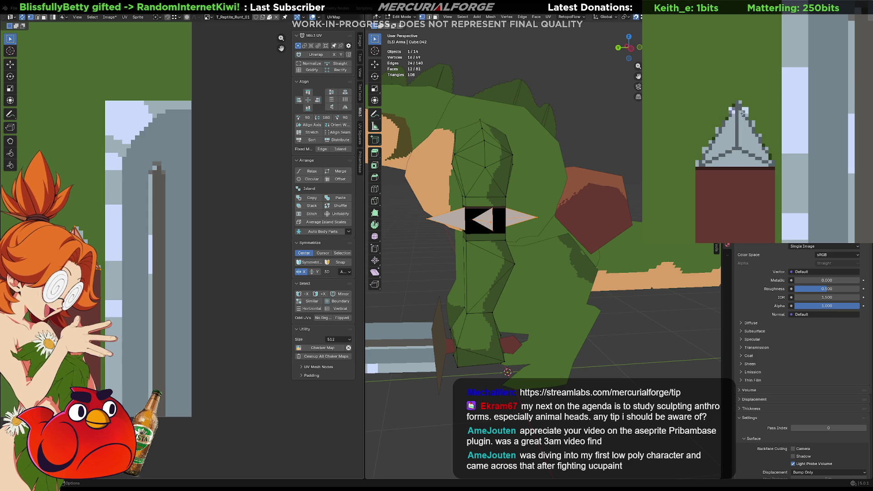
mouse_move(740, 104)
mouse_down()
mouse_move(739, 148)
mouse_move(766, 158)
mouse_move(740, 103)
mouse_up()
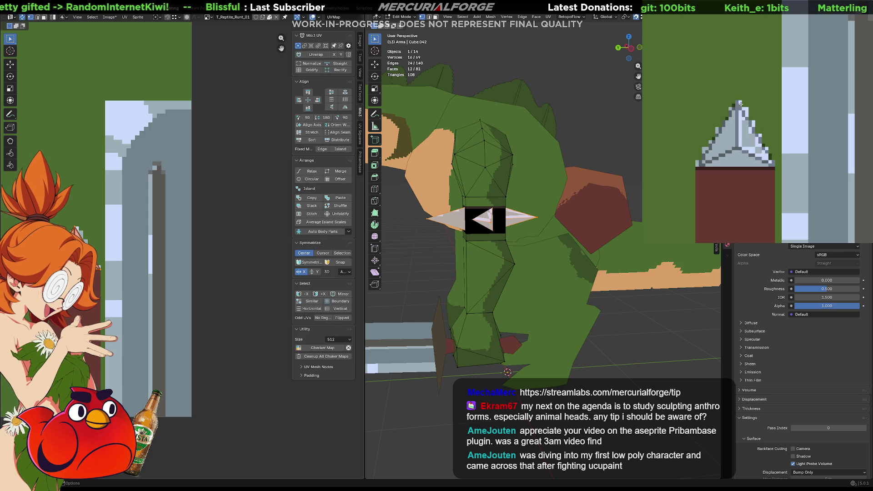
drag(749, 137, 744, 143)
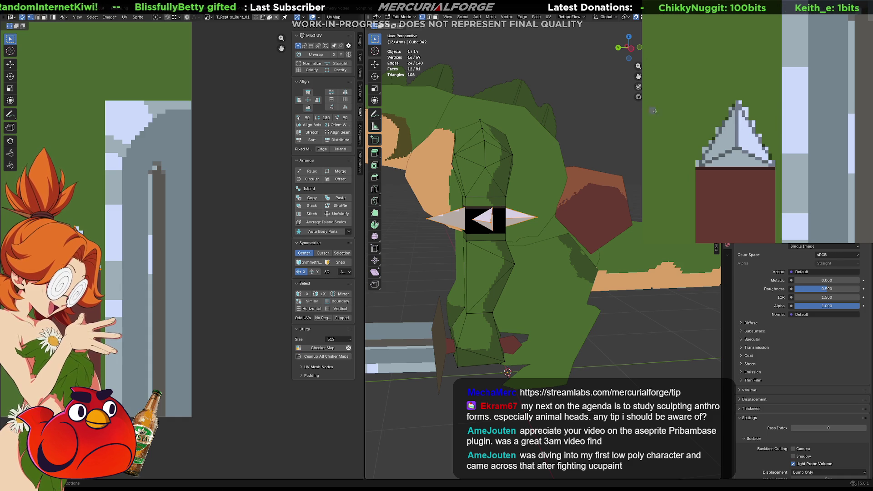
Add a dark grey shading column inside the spike and leave mesh editing
drag(738, 150, 747, 162)
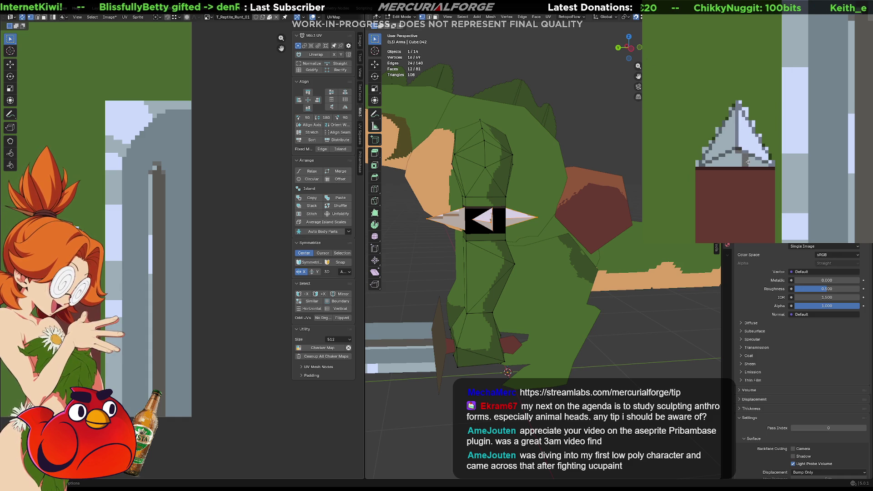
key(ctrl+z)
mouse_move(732, 115)
mouse_down()
mouse_move(732, 148)
mouse_move(703, 162)
mouse_move(731, 110)
mouse_move(715, 151)
mouse_move(727, 133)
mouse_move(727, 158)
mouse_up()
key(ctrl+z)
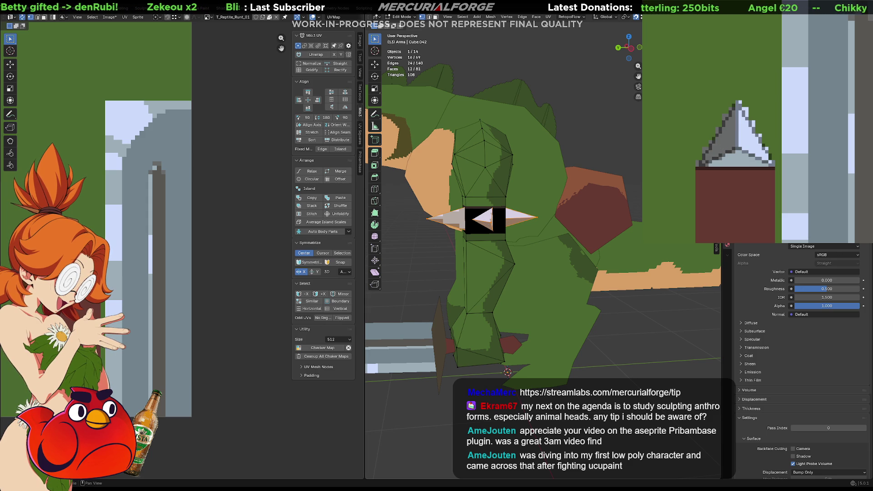
key(Tab)
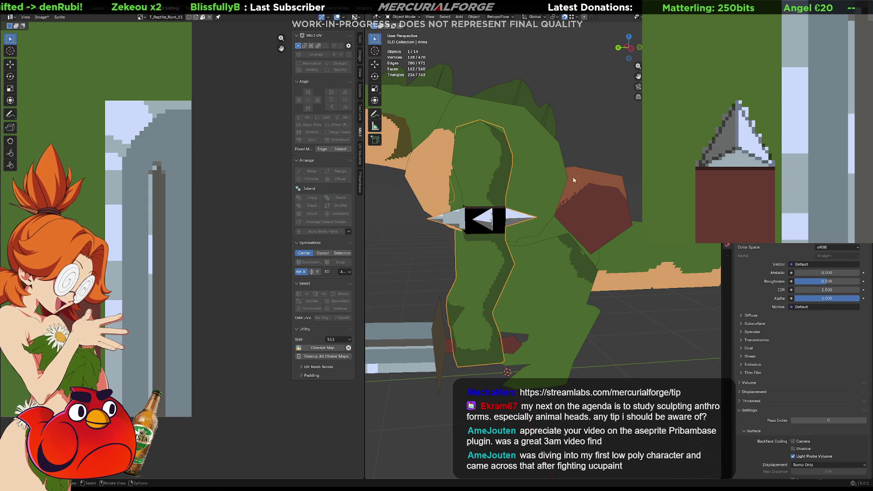
Orbit from a three-quarter view to the front of the reptile, briefly toggling Edit Mode
scroll(579, 167, down, 6)
mouse_move(535, 218)
middle_down()
mouse_move(582, 240)
mouse_move(627, 235)
mouse_move(376, 232)
mouse_move(456, 231)
middle_up()
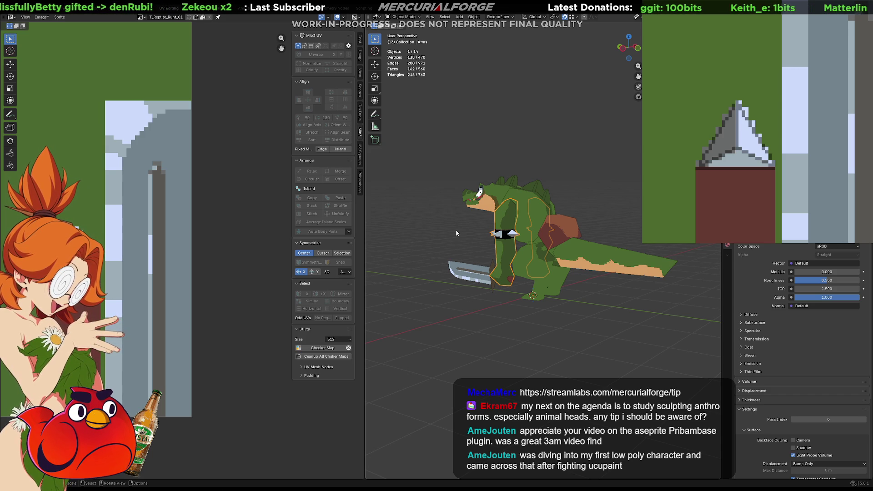
middle_drag(523, 198, 582, 197)
key(Tab)
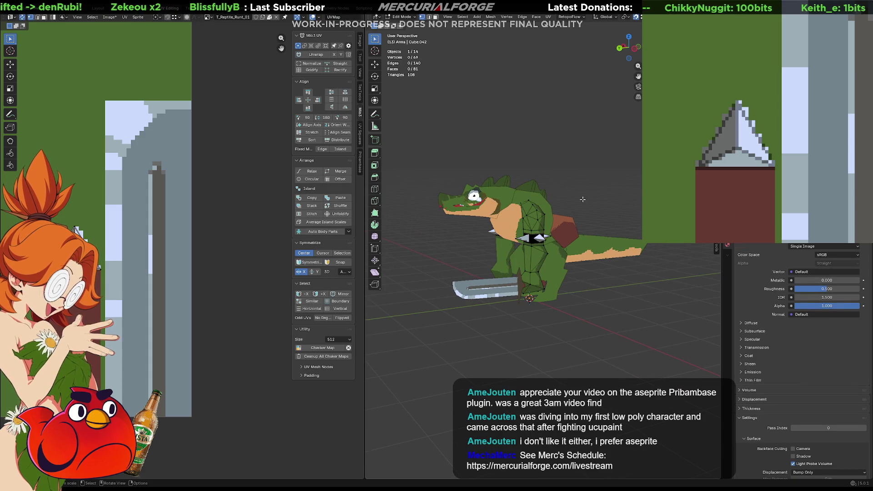
key(Tab)
mouse_move(585, 203)
middle_down()
mouse_move(591, 211)
mouse_move(599, 198)
mouse_move(509, 205)
mouse_move(646, 195)
mouse_move(608, 198)
middle_up()
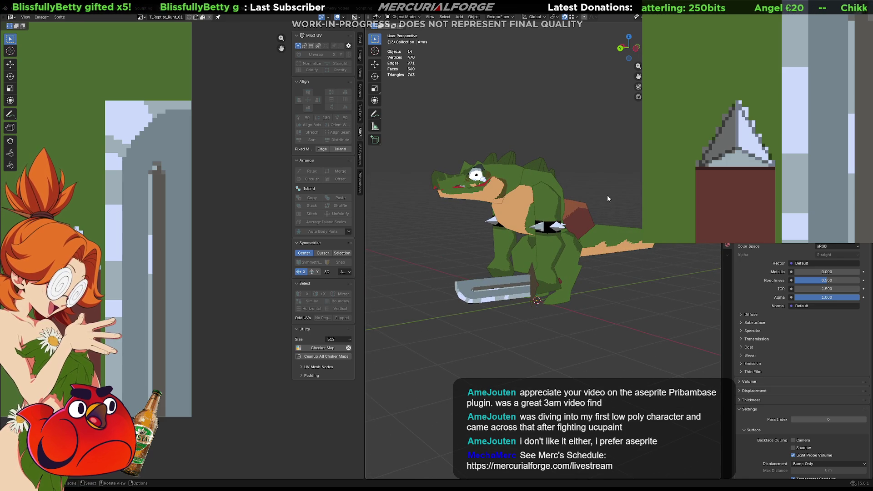
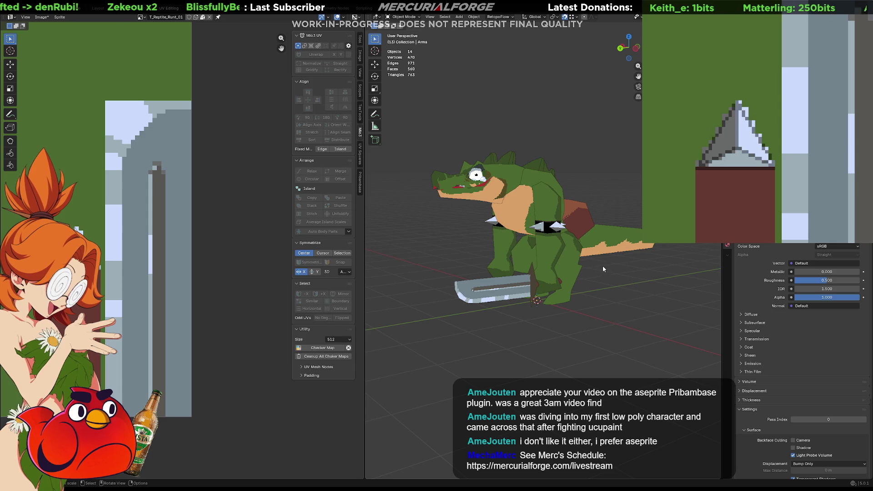
Orbit the reptile to its other side in Blender, then bring up Aseprite's Export File options
mouse_move(608, 264)
middle_down()
mouse_move(521, 292)
mouse_move(572, 270)
middle_up()
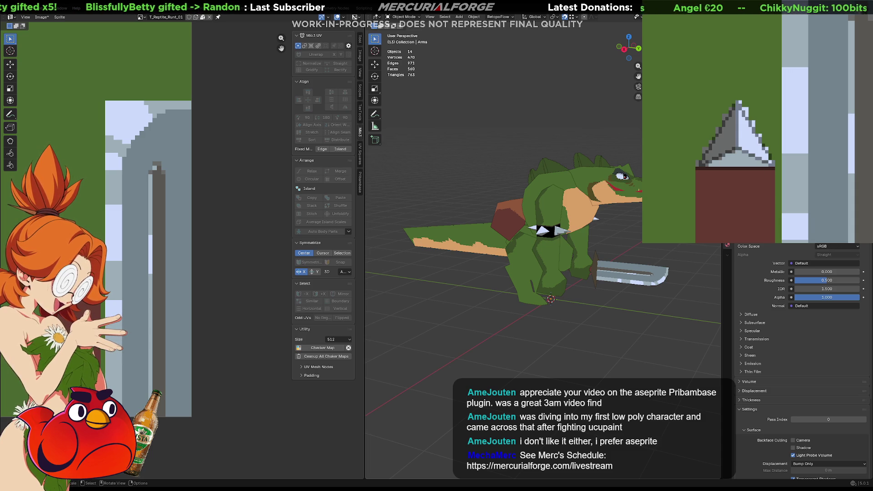
key(ctrl+alt+shift+s)
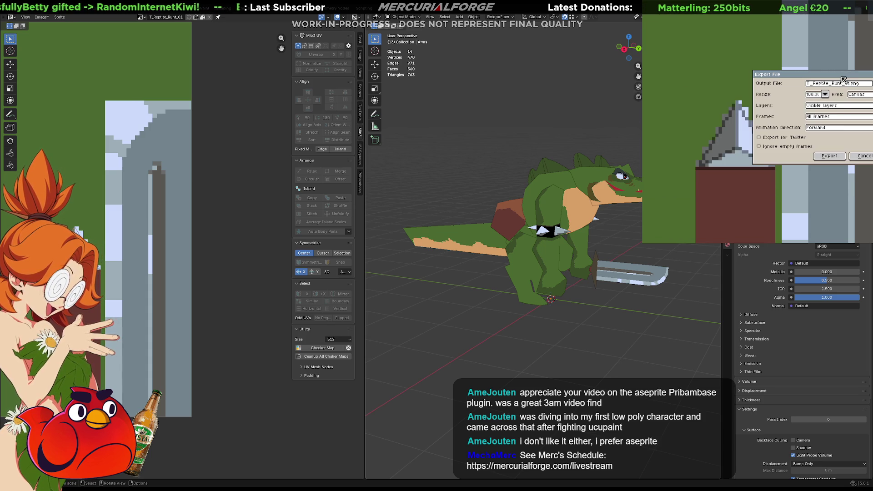
Overwrite T_Reptile_Runt_01.tga with the texture as a 32-bit compressed TGA via Save As
click(862, 157)
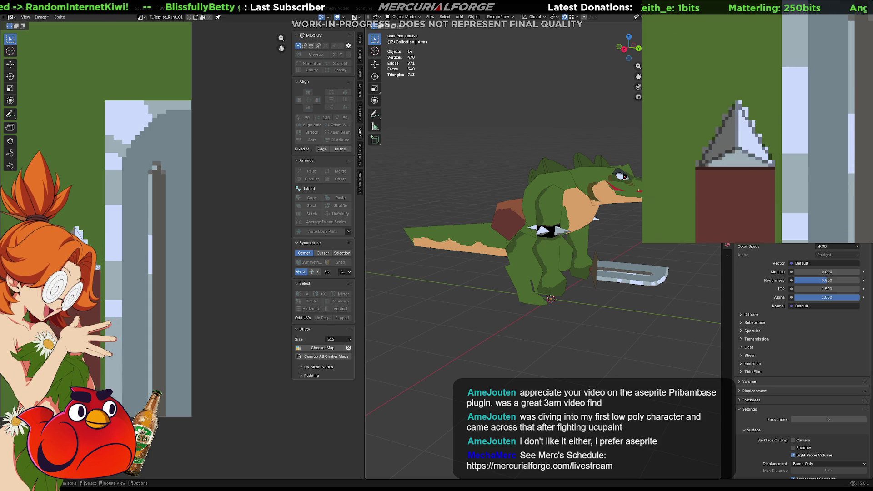
key(ctrl+shift+s)
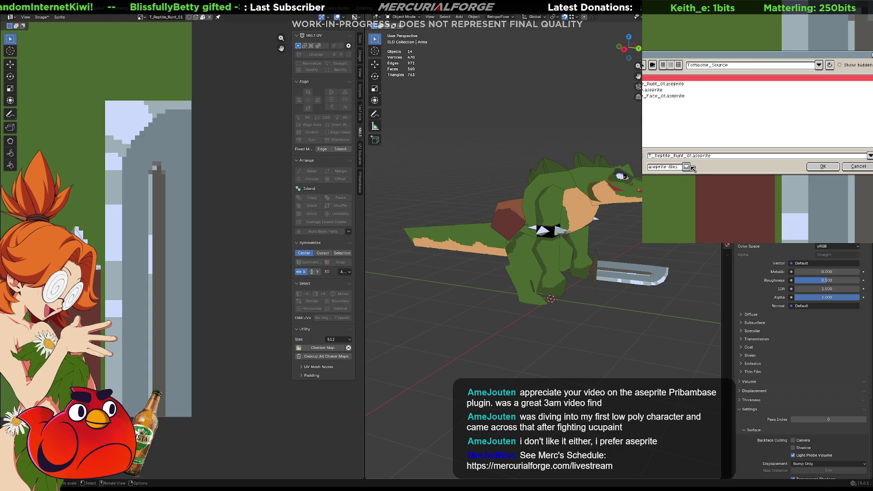
click(692, 167)
click(683, 230)
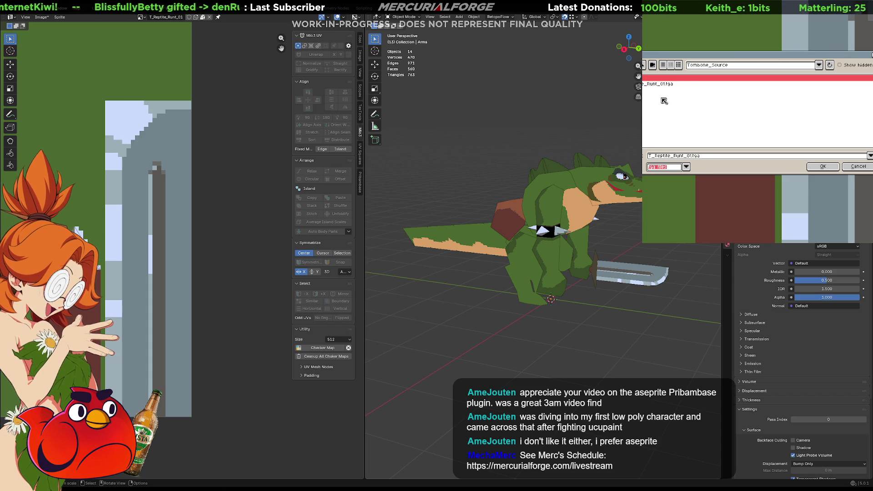
click(828, 168)
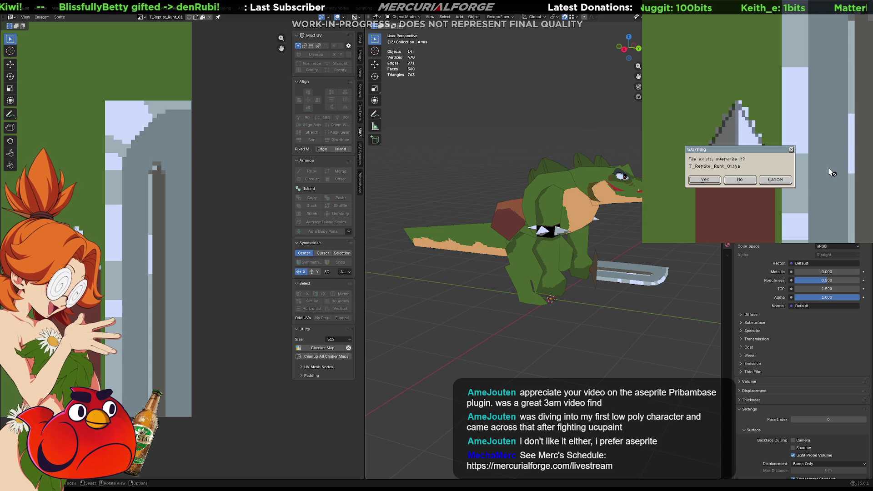
click(704, 179)
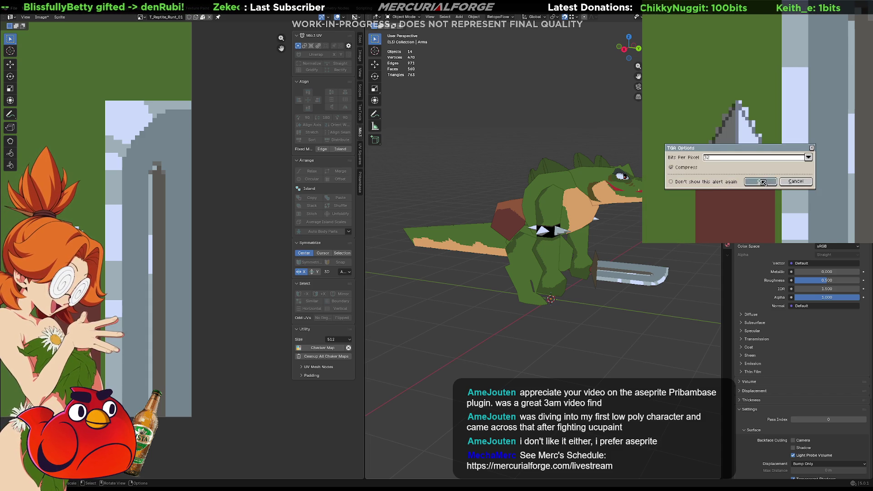
click(762, 182)
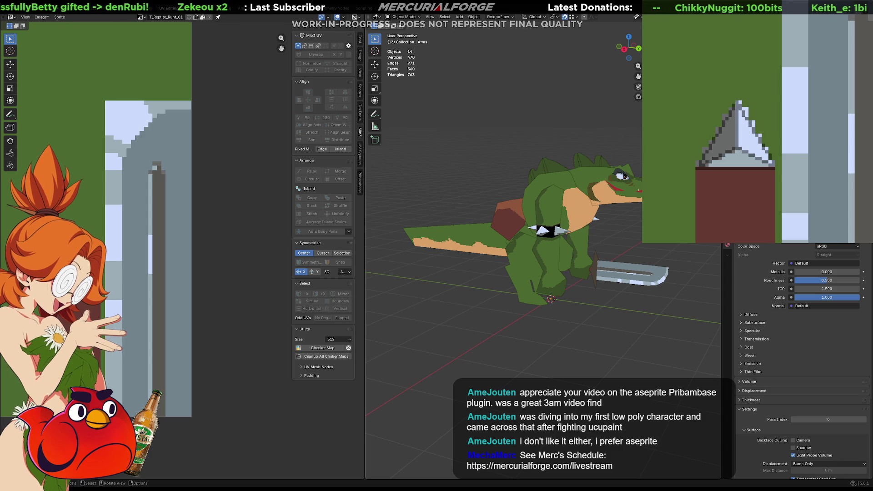
key(alt+Tab)
click(169, 349)
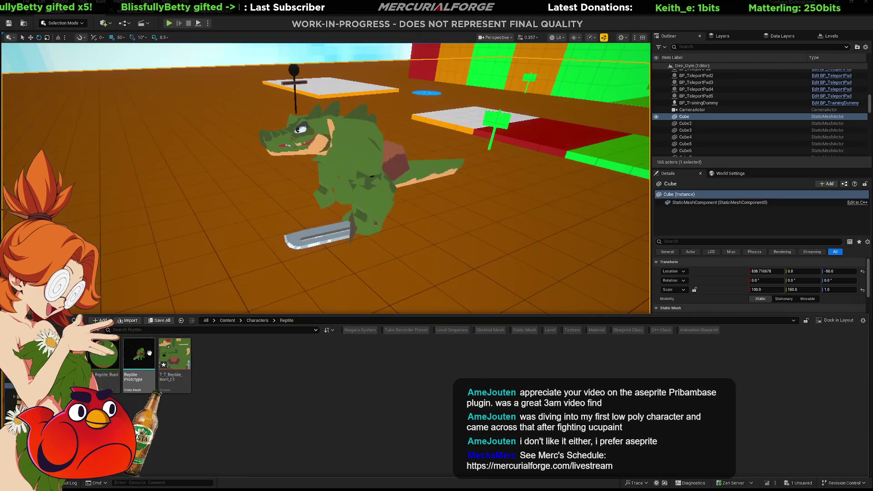
Select the Reptile Prototype mesh, hide the Content Drawer and start playing the level
click(149, 353)
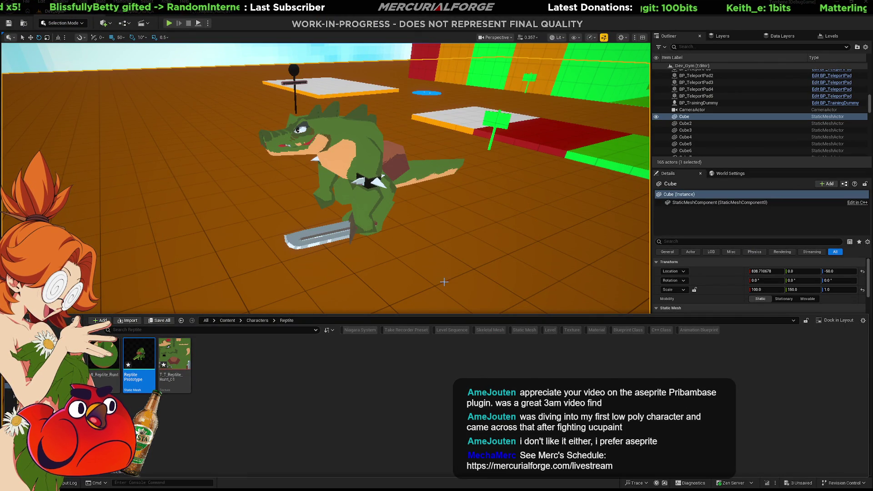
key(ctrl+space)
key(alt+p)
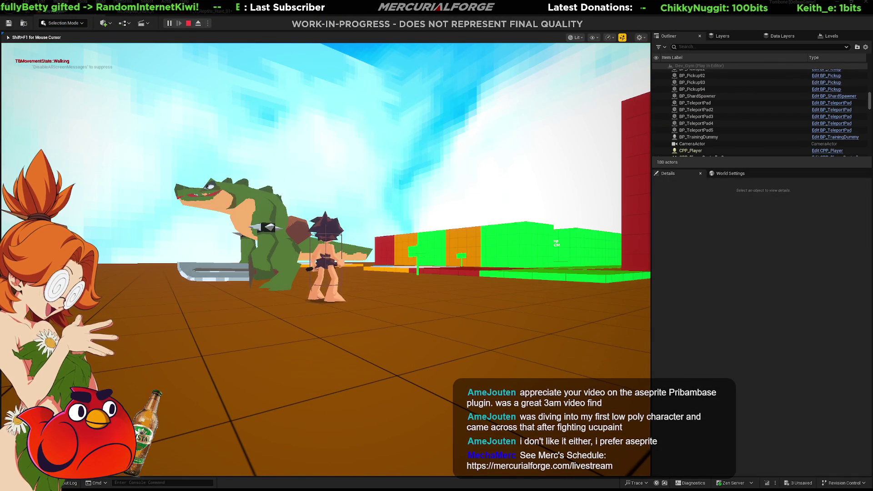
Dash and dodge-roll around the crocodile enemy, then stop play and return to Blender
key(s)
key(shift)
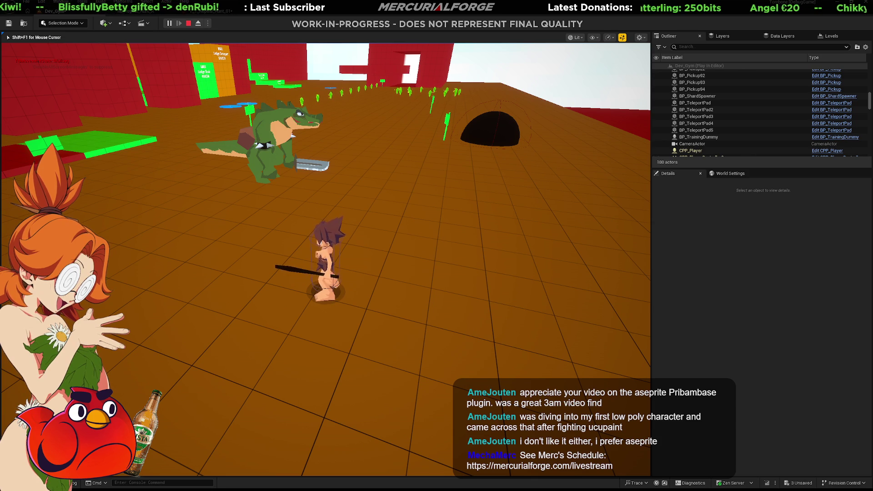
key(space)
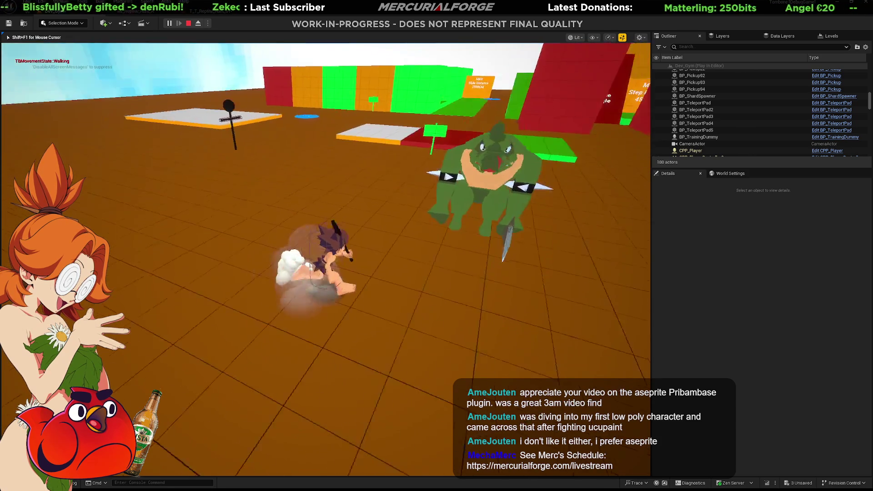
key(space)
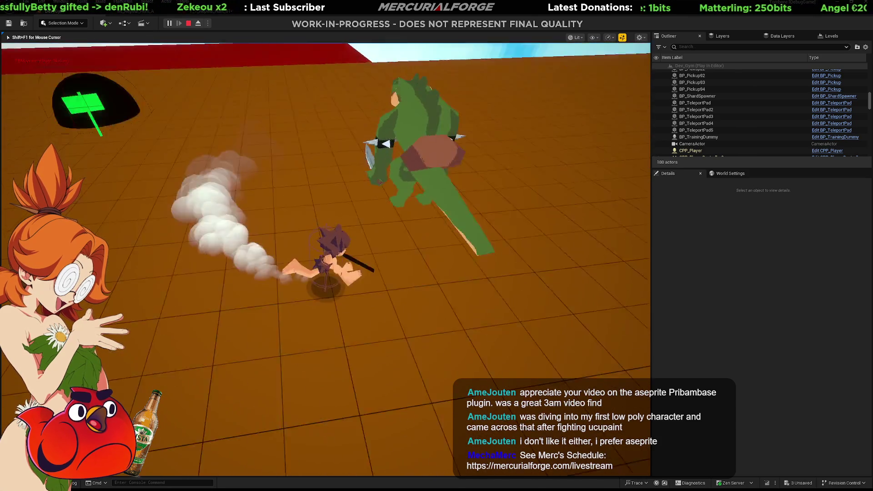
key(space)
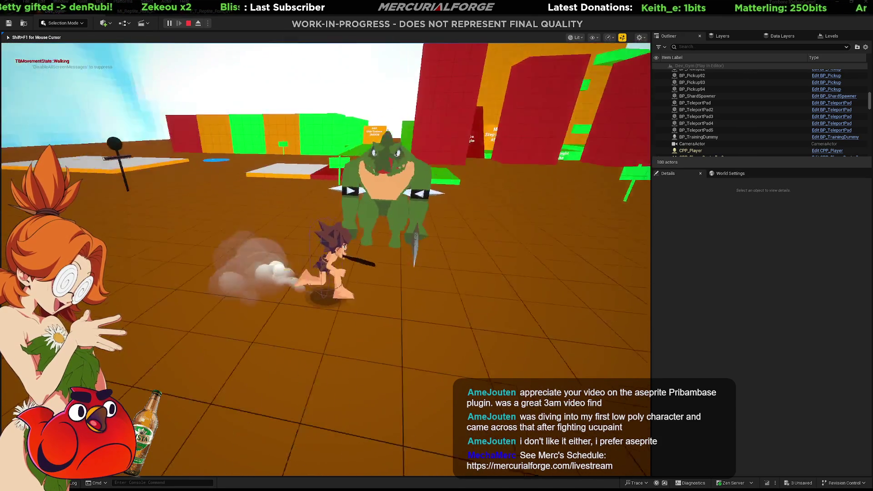
key(space)
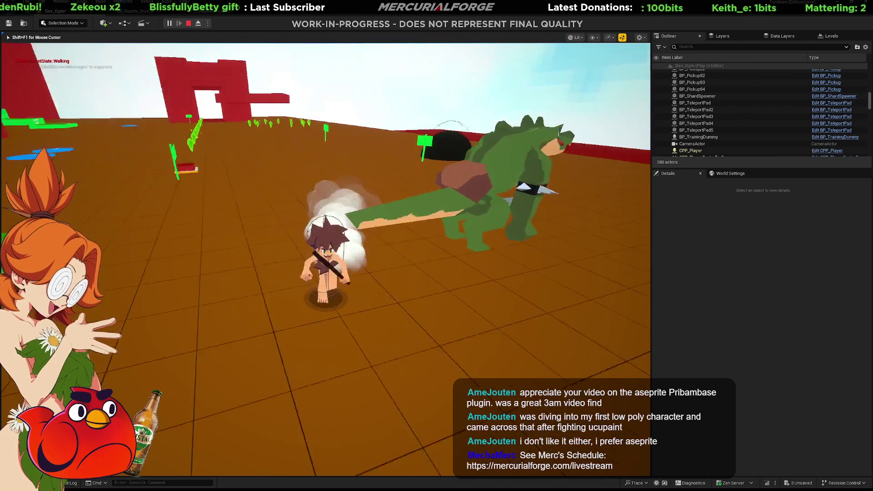
key(space)
key(space)
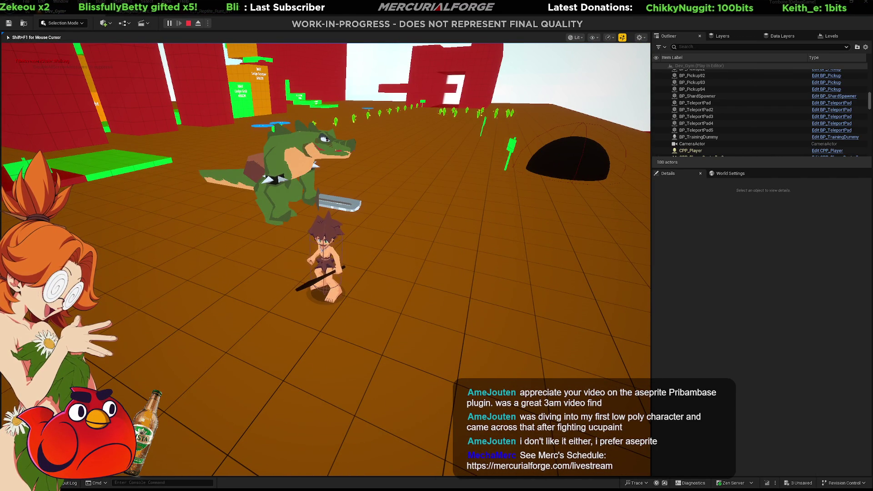
key(Escape)
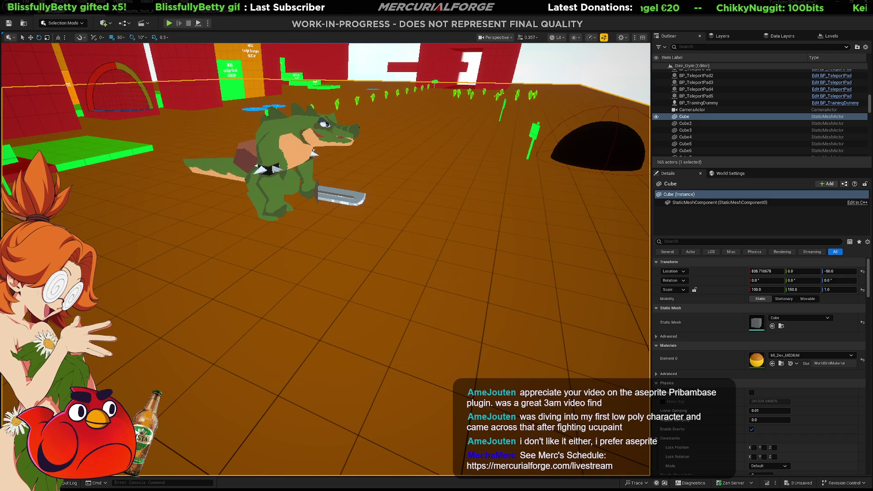
key(alt+Tab)
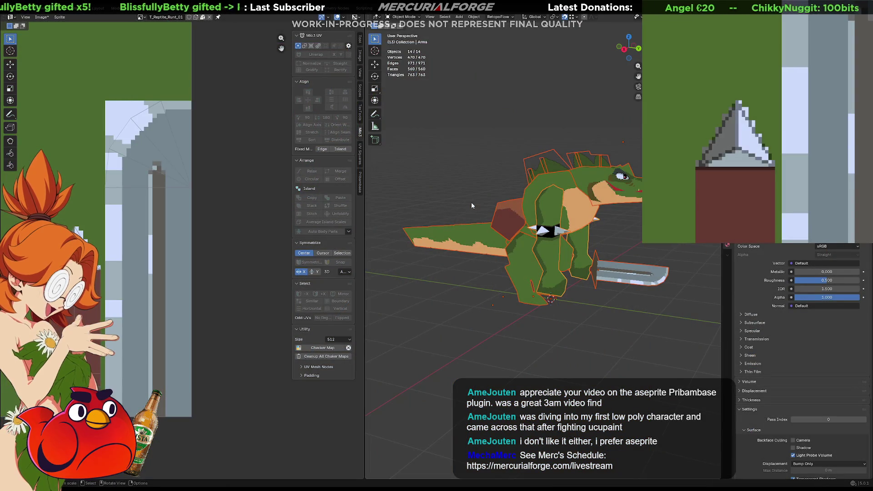
Deselect the reptile parts, orbit slightly and zoom out to frame the model and texture
click(471, 205)
mouse_move(471, 205)
middle_down()
mouse_move(617, 233)
mouse_move(563, 245)
middle_up()
scroll(192, 222, down, 4)
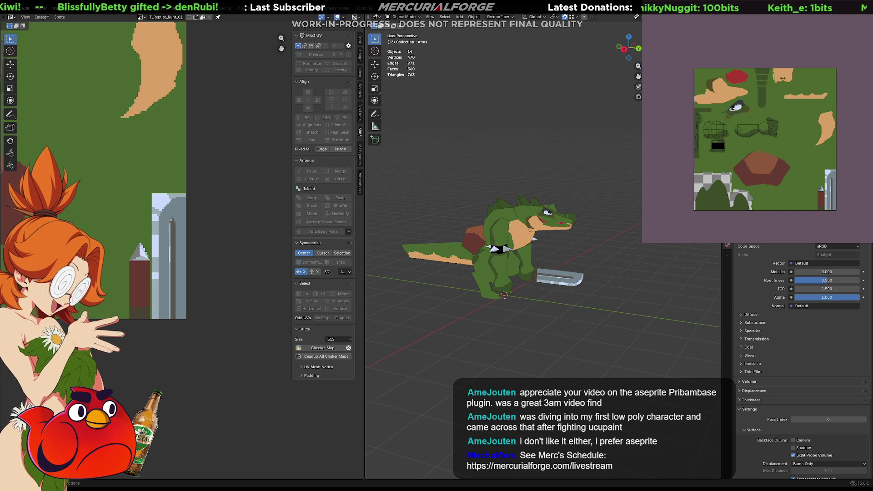
Fill the top layer green and trial Saturation and Color blend modes at lower opacity
click(780, 134)
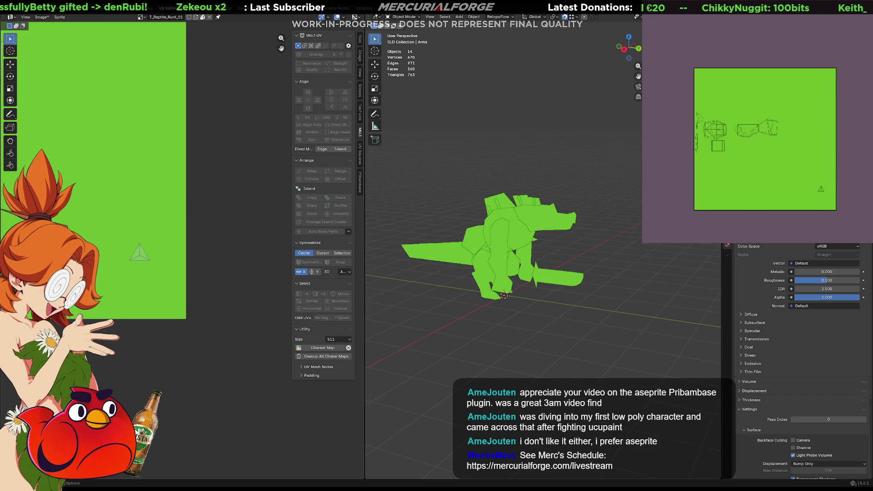
key(shift+p)
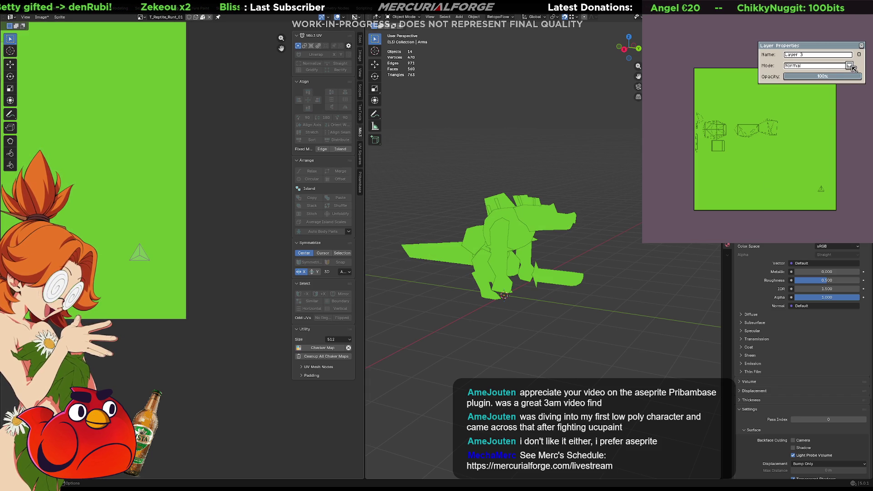
click(848, 66)
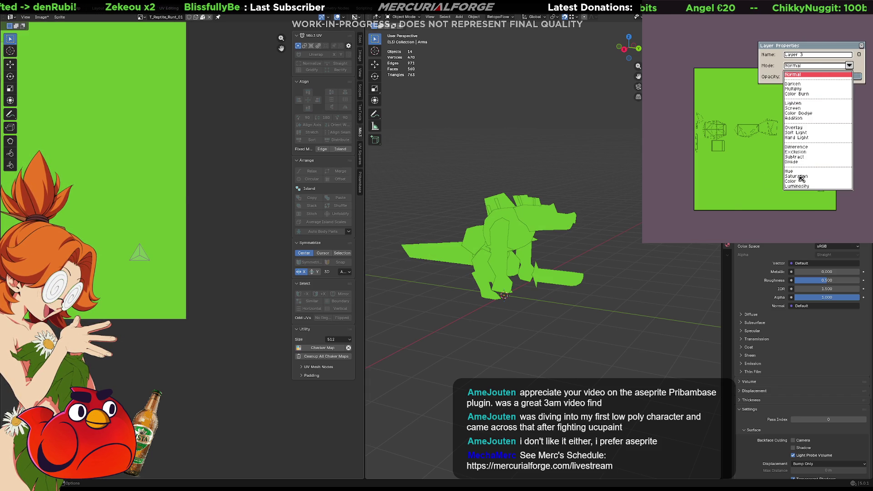
click(800, 176)
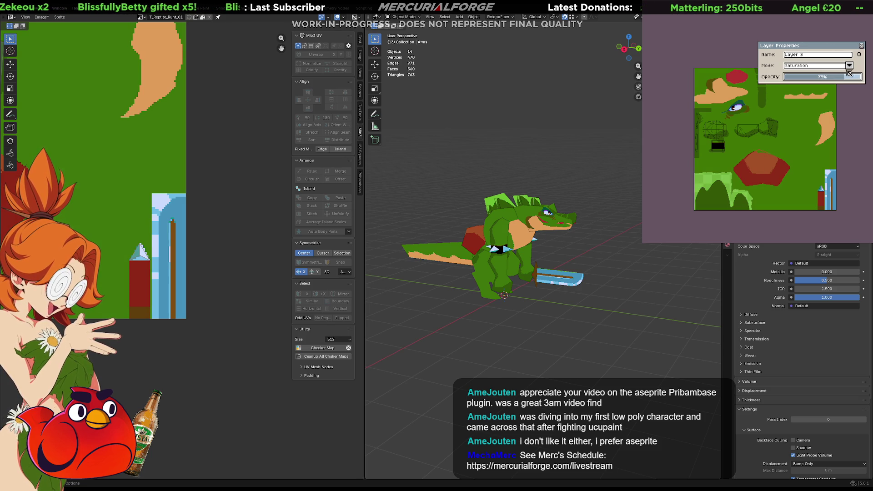
click(849, 66)
click(800, 181)
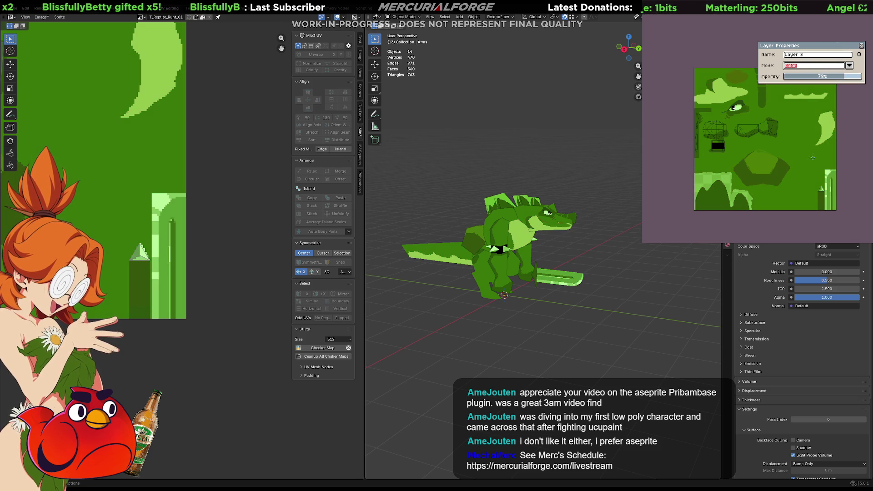
mouse_move(844, 81)
mouse_down()
mouse_move(825, 78)
mouse_move(838, 78)
mouse_up()
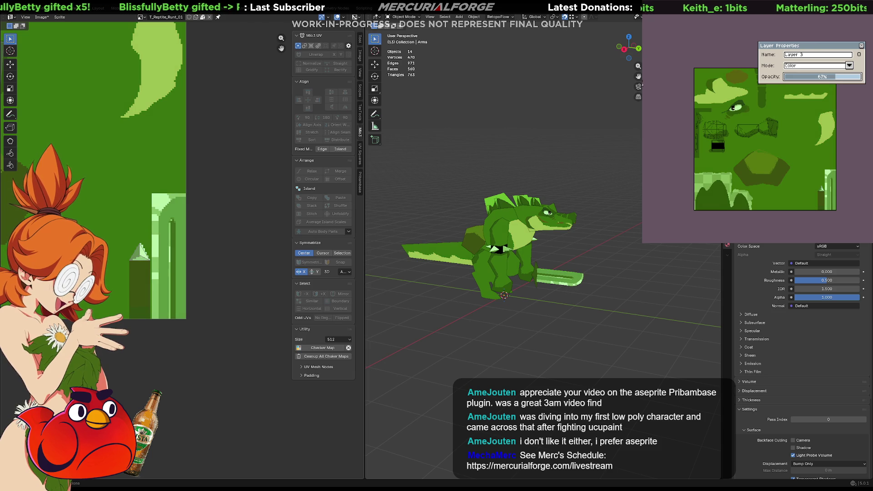
Refill the tint layer brown and blend it as Hue at 79% opacity
click(779, 144)
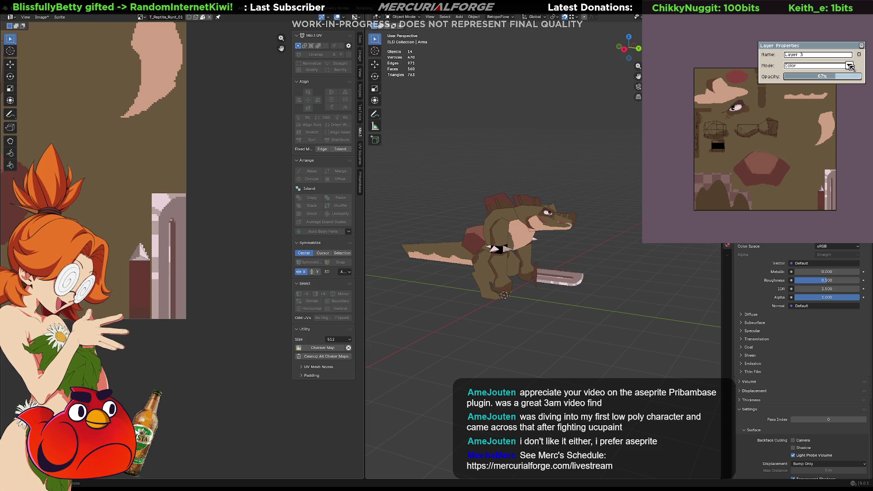
click(851, 66)
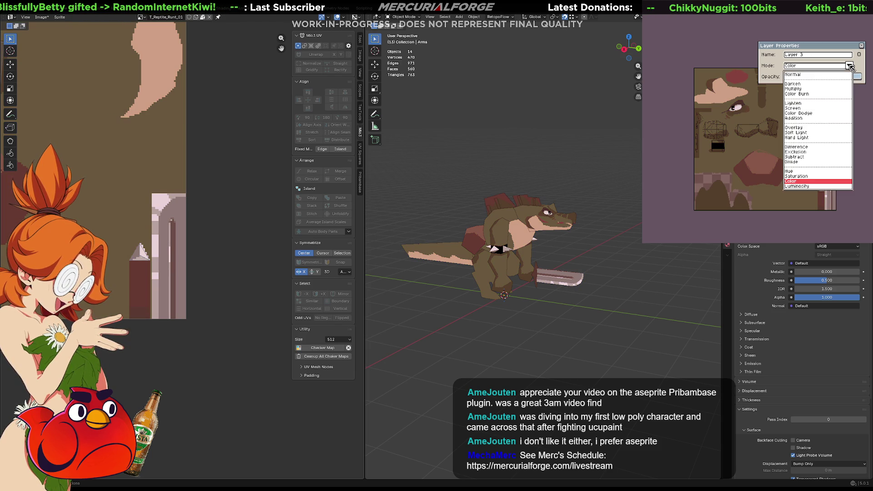
click(794, 173)
mouse_move(835, 80)
mouse_down()
mouse_move(849, 79)
mouse_move(803, 80)
mouse_move(847, 81)
mouse_up()
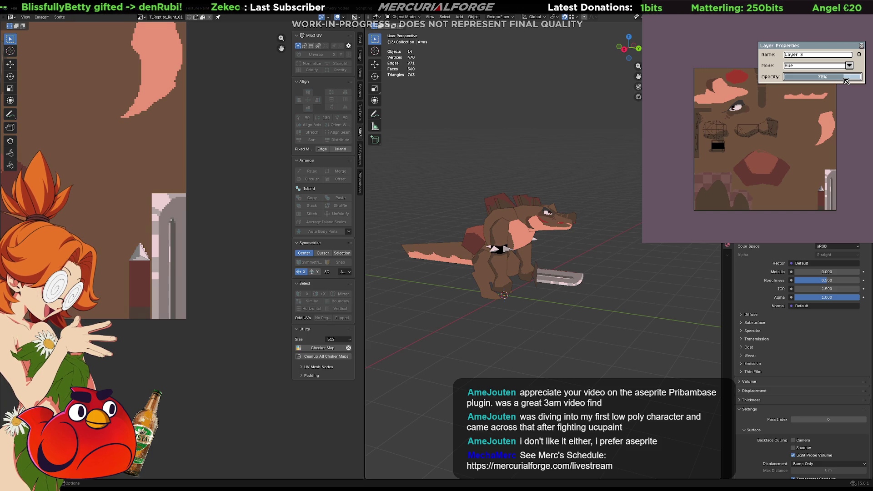
Select and delete the hill shapes at the texture's bottom-left, leaving transparency
click(860, 46)
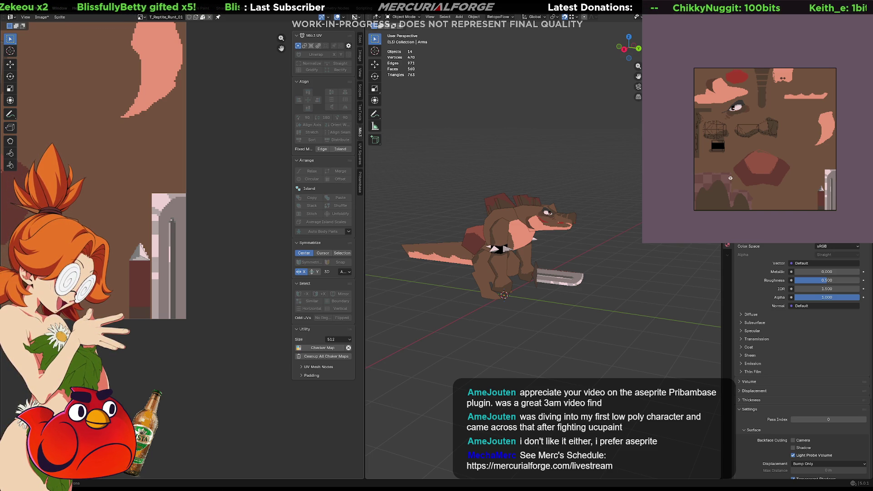
click(740, 188)
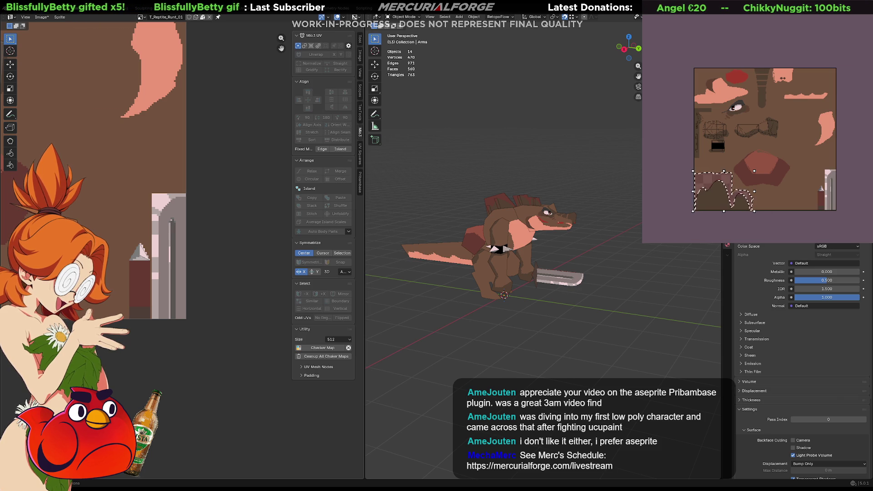
key(Delete)
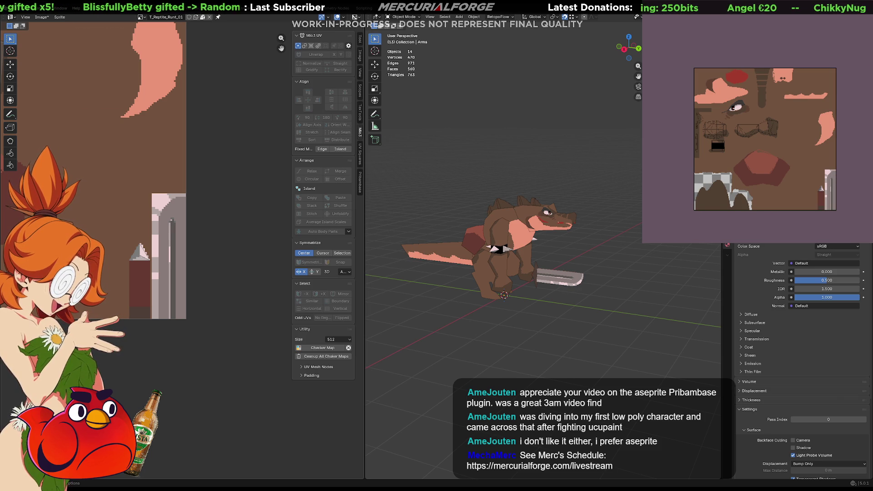
scroll(865, 196, up, 2)
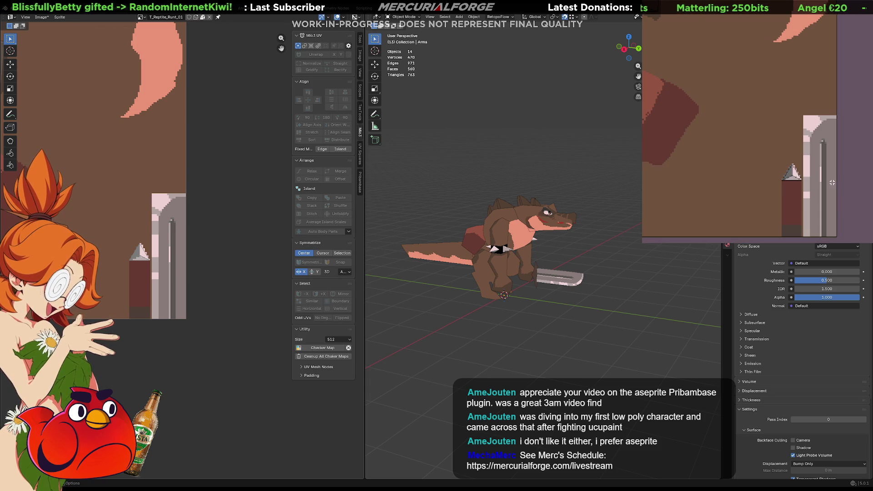
Select the pale pillar strip on the right edge and restore it to blue-grey
mouse_move(846, 237)
mouse_down()
mouse_move(821, 202)
mouse_move(803, 114)
mouse_up()
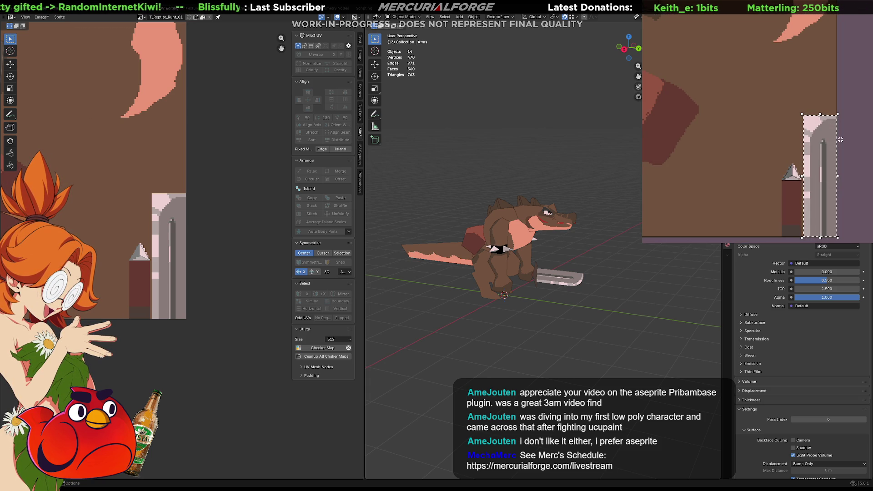
key(ctrl+z)
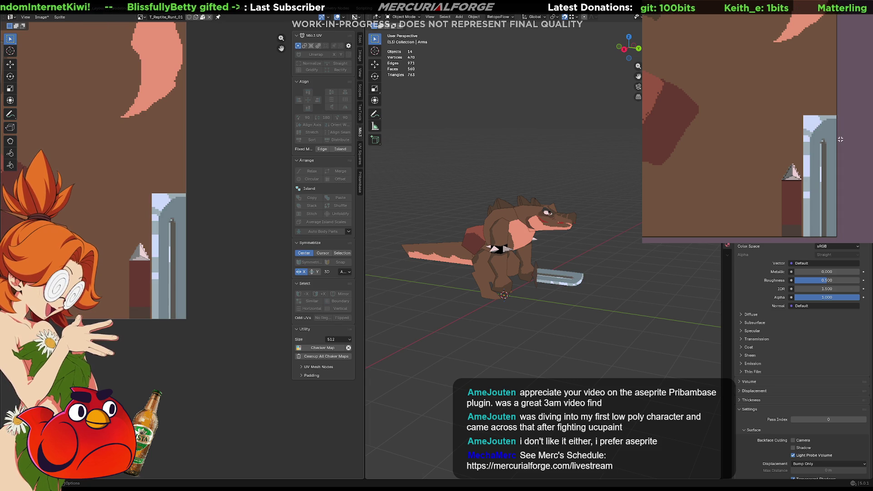
scroll(835, 136, down, 4)
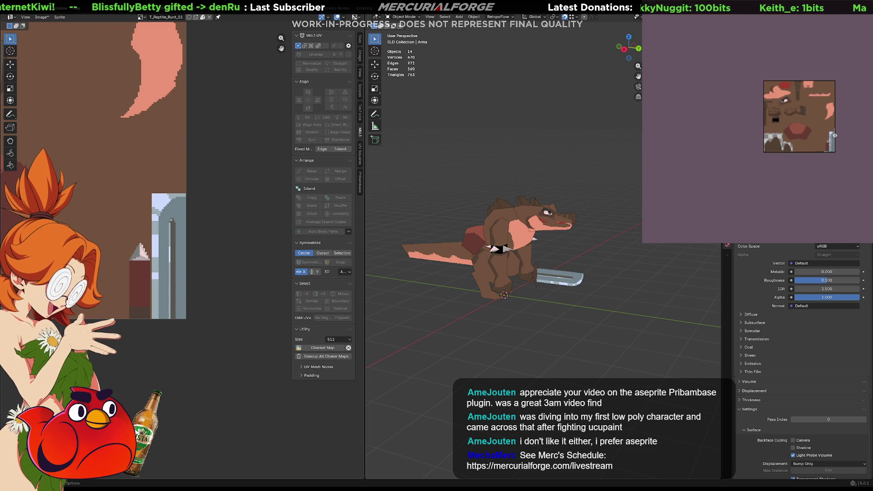
Frame the texture sheet and compare teal, olive and brown-pink tints via undo and redo
middle_drag(831, 177, 747, 206)
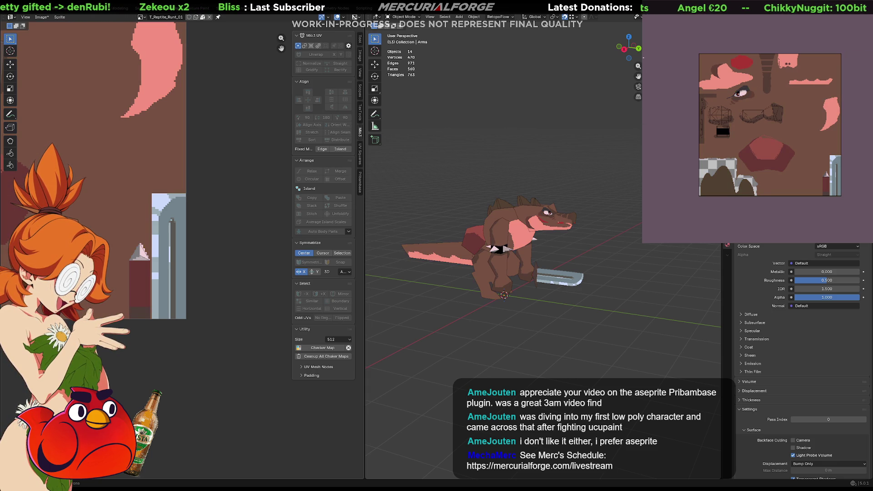
key(ctrl+z)
key(ctrl+y)
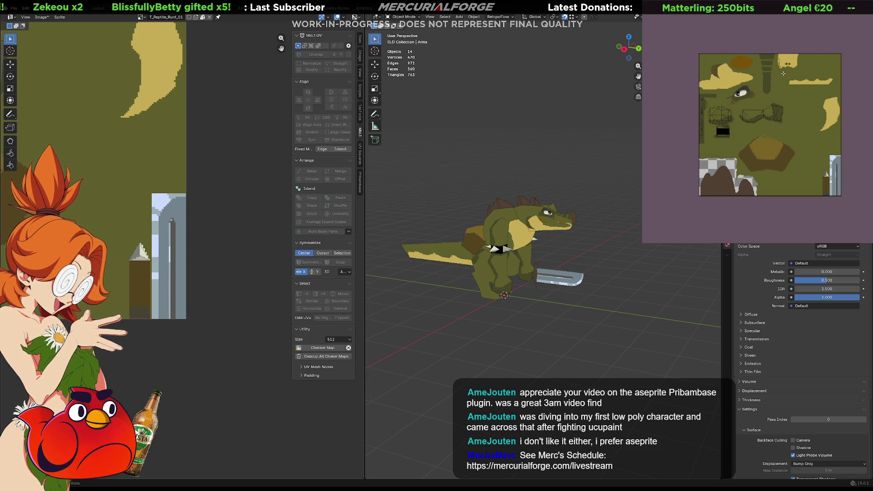
key(ctrl+z)
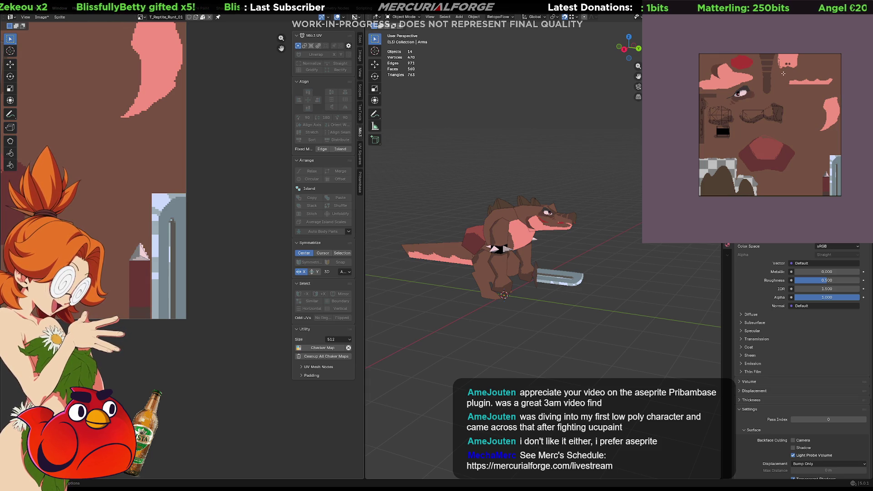
Open the tint layer's properties and try Darken and Multiply blending
key(shift+p)
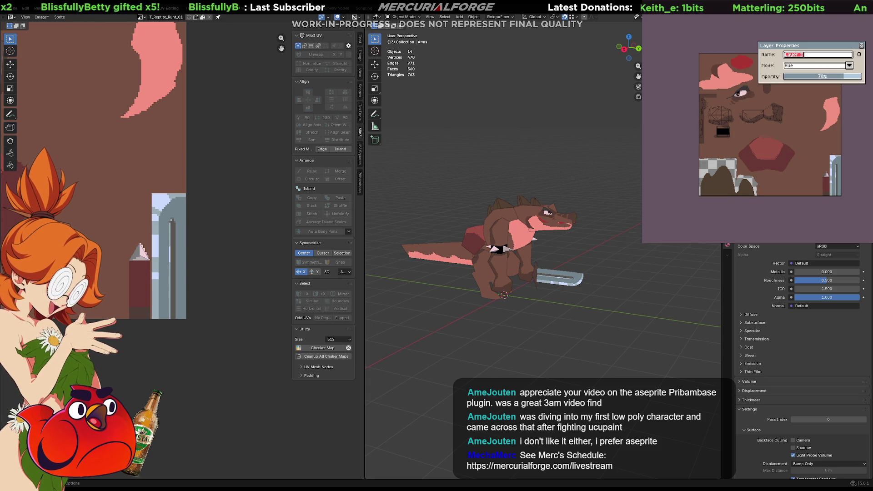
click(850, 65)
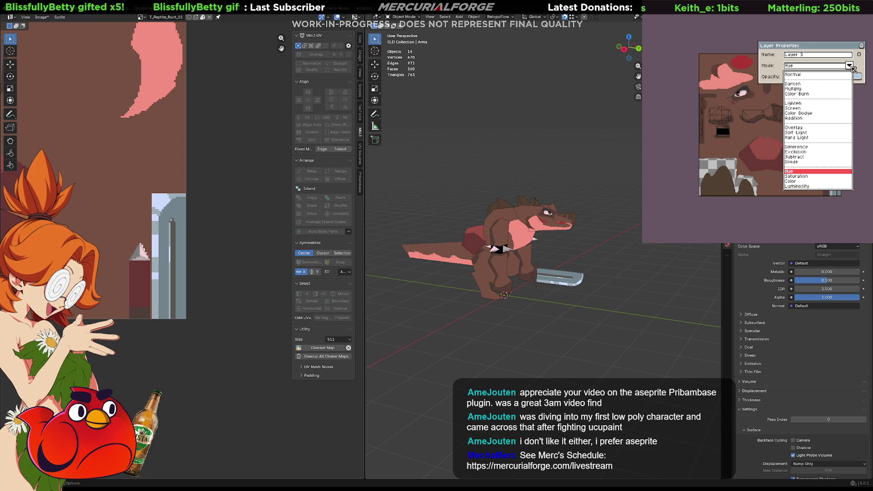
click(799, 84)
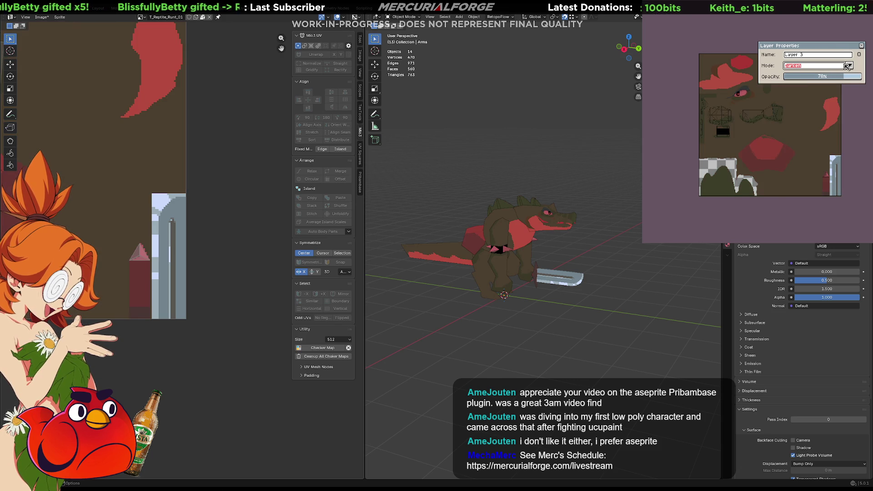
click(845, 67)
click(821, 89)
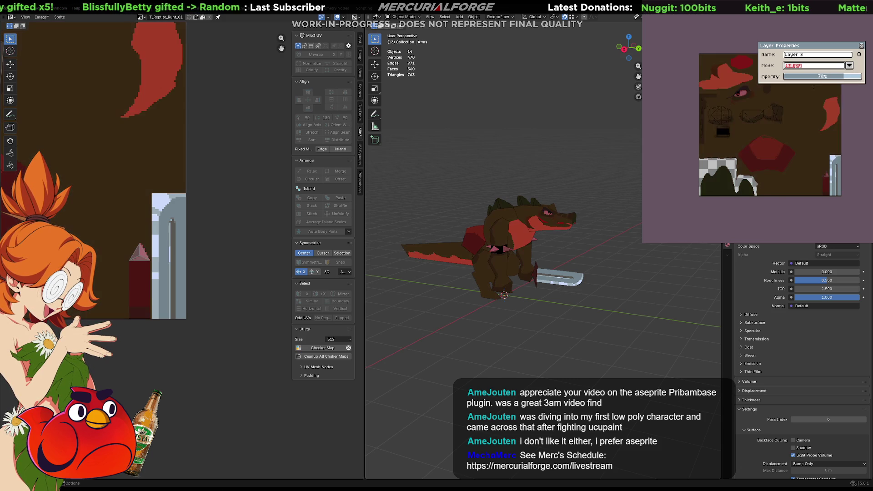
scroll(813, 87, down, 1)
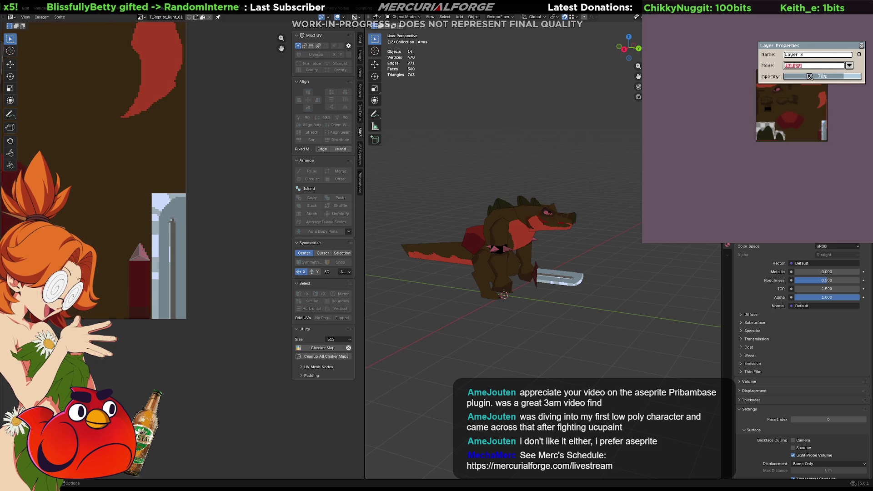
scroll(804, 89, up, 1)
Set Layer 2 to Multiply blending at 70% opacity
key(alt+Down)
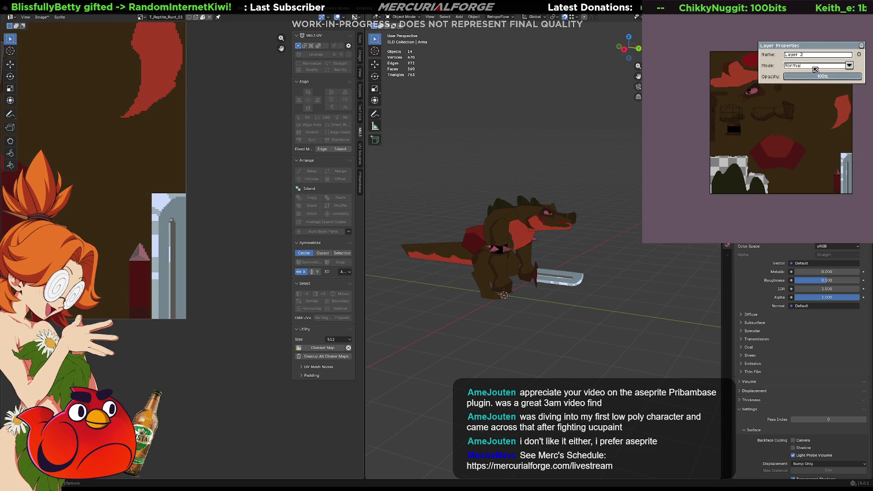
click(815, 69)
key(Down)
key(Down)
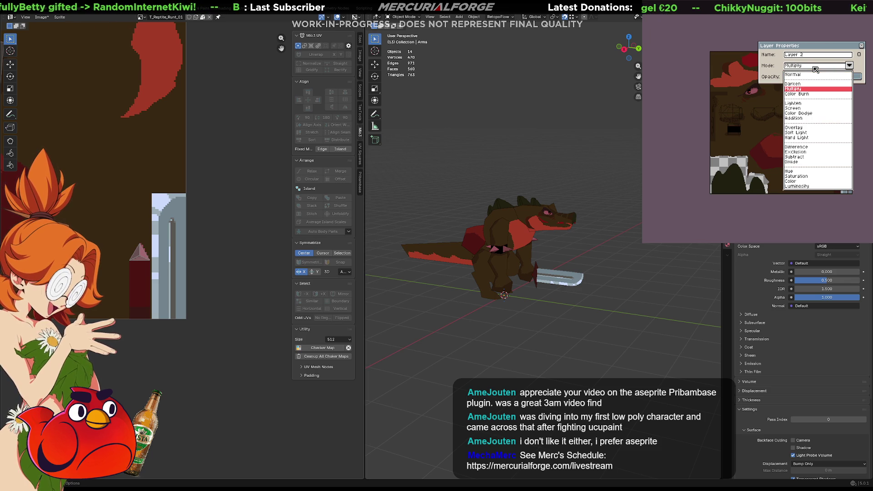
key(Return)
mouse_move(860, 76)
mouse_down()
mouse_move(803, 80)
mouse_move(870, 77)
mouse_up()
key(alt+Up)
key(alt+Down)
click(849, 65)
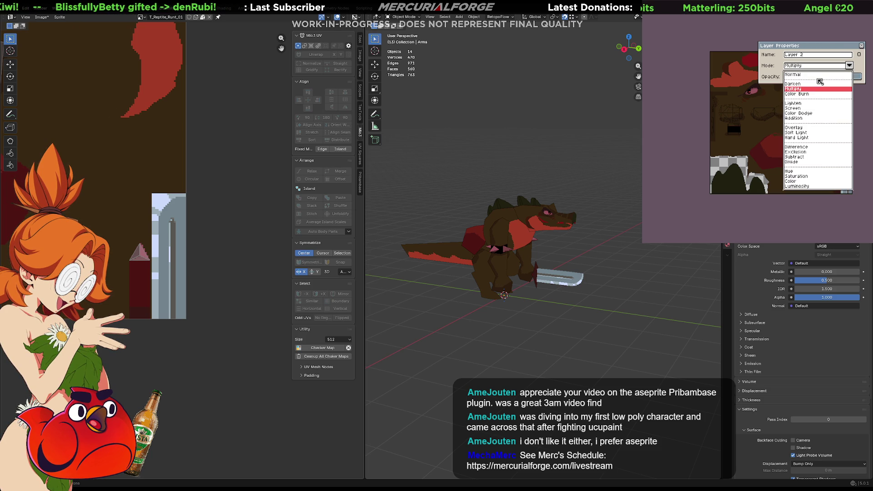
key(Escape)
Set Layer 3 to Lighten blending at about 73% opacity and close the properties
key(alt+Up)
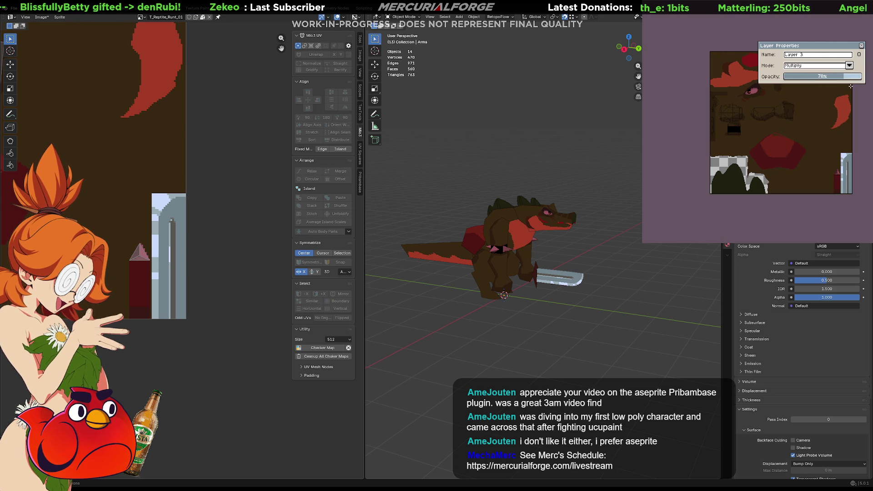
mouse_move(855, 74)
mouse_down()
mouse_move(802, 77)
mouse_move(830, 78)
mouse_up()
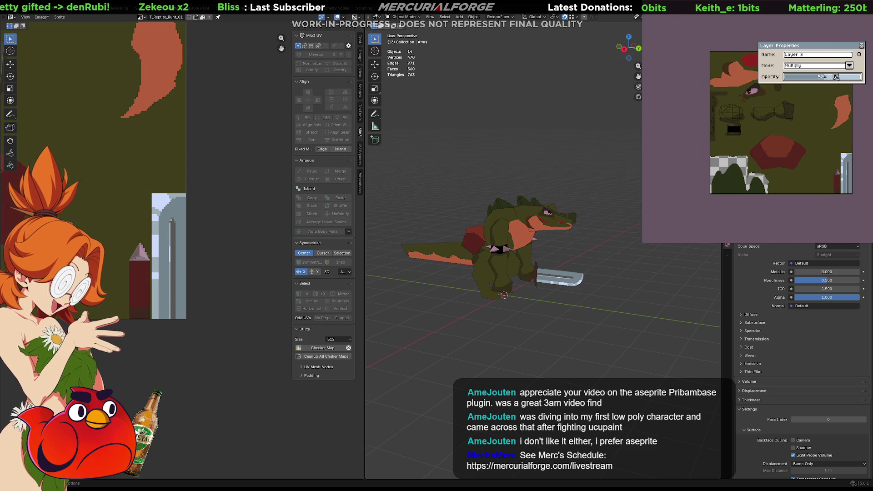
click(849, 66)
click(813, 93)
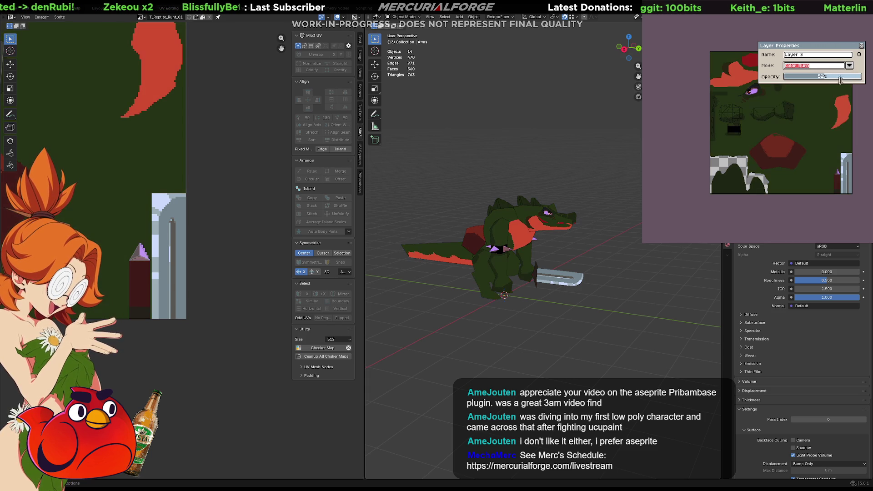
click(854, 67)
click(813, 99)
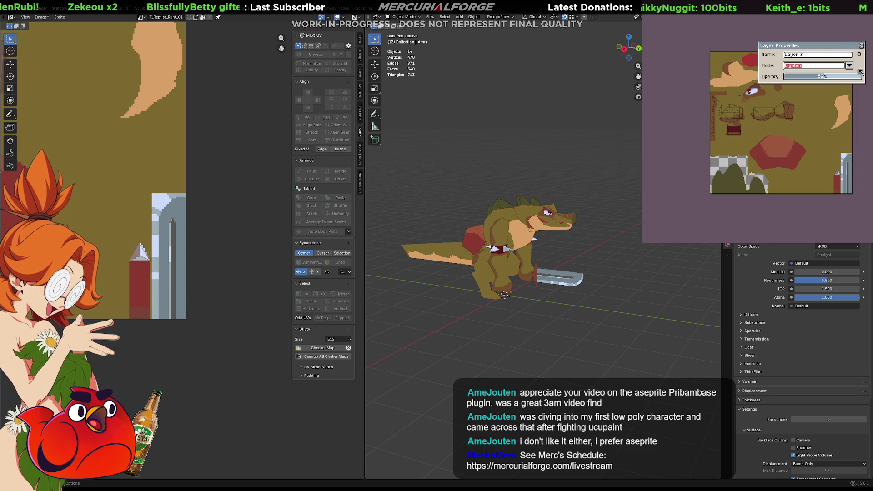
mouse_move(827, 77)
mouse_down()
mouse_move(849, 80)
mouse_move(803, 79)
mouse_move(827, 79)
mouse_up()
click(861, 46)
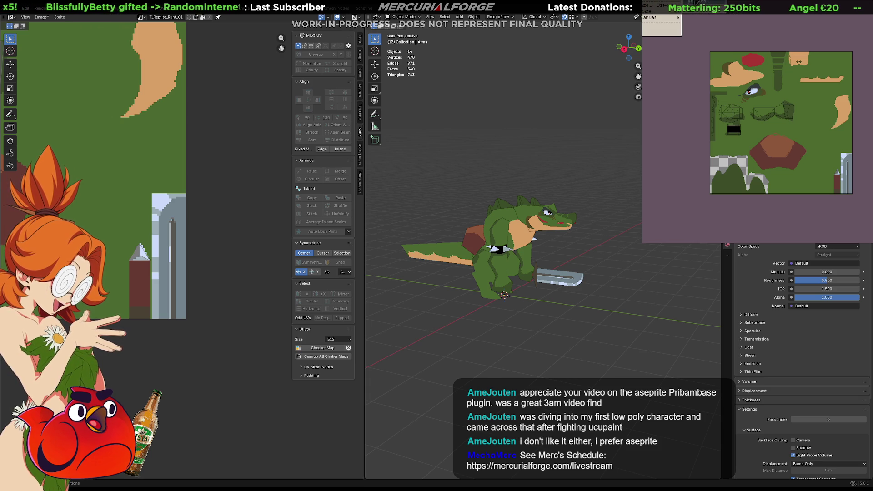
Tone the texture back to olive, then choose Palette from Sprite in the palette options
key(ctrl+z)
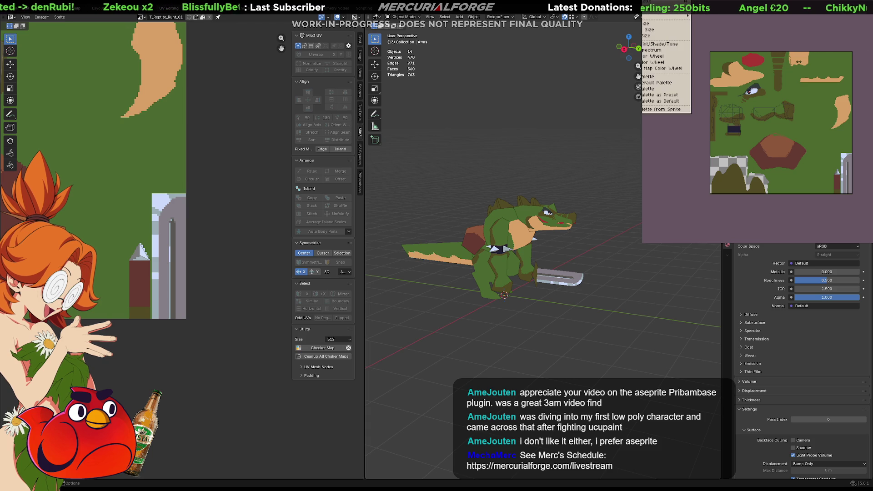
click(645, 9)
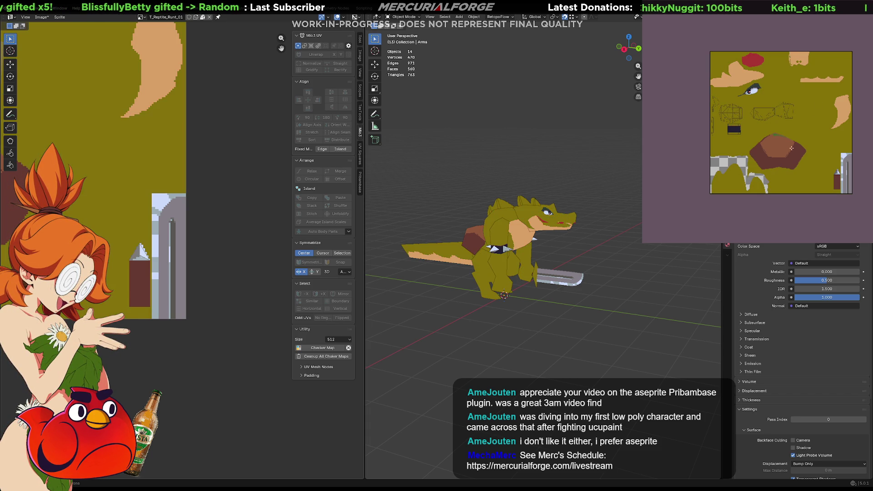
middle_drag(800, 144, 826, 144)
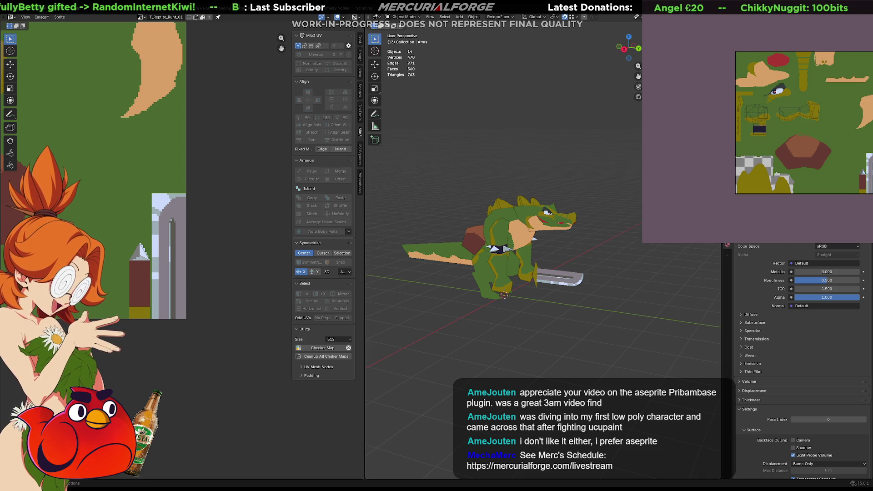
click(643, 12)
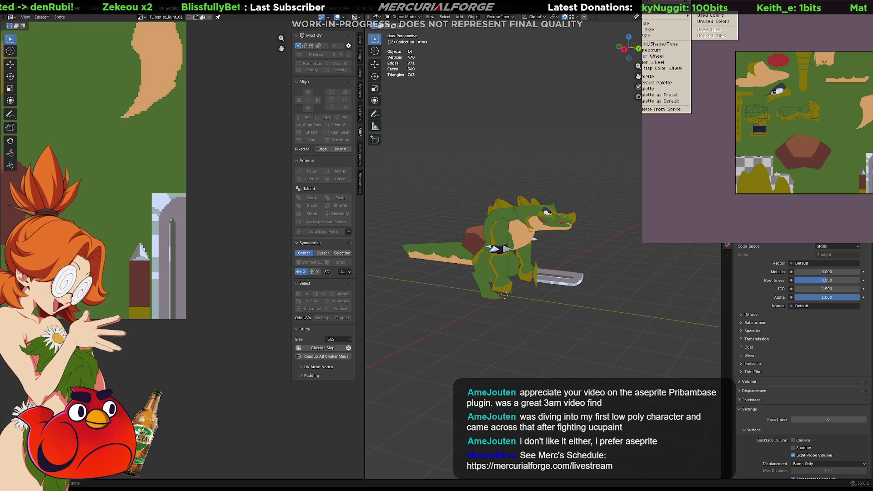
click(651, 109)
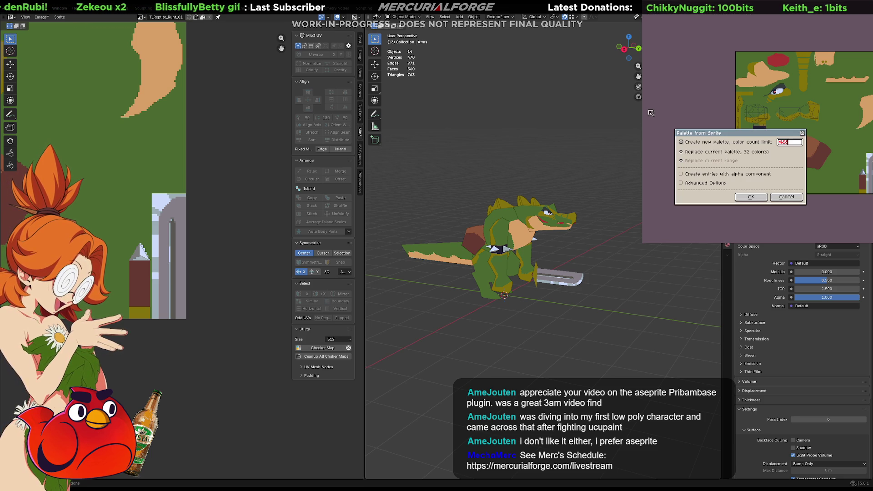
Build the palette from the sprite, then apply another preset for navy, pink and teal
click(747, 197)
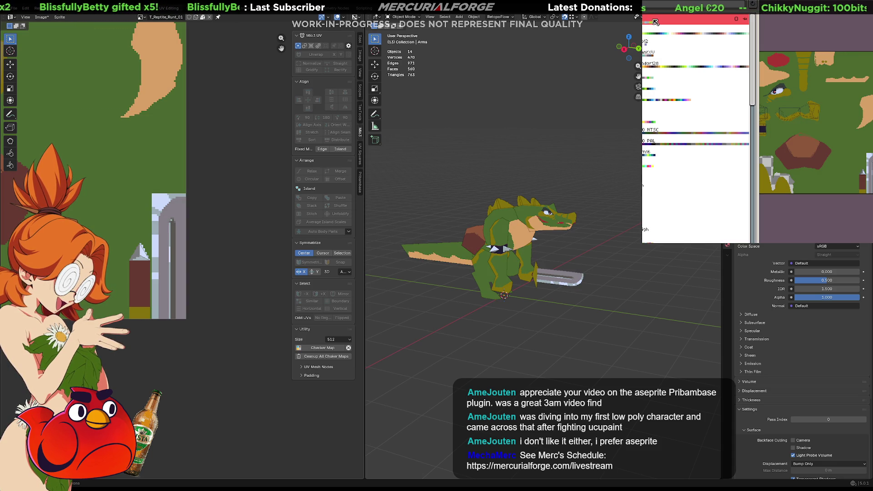
scroll(668, 50, down, 1)
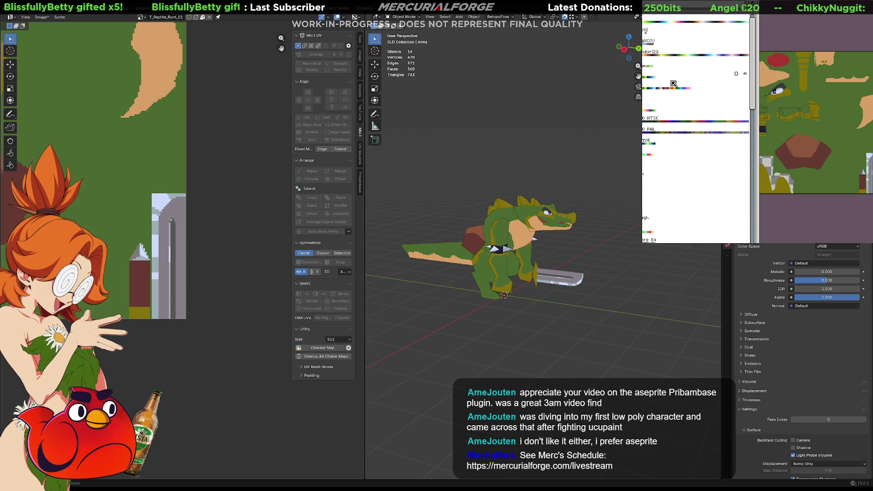
scroll(671, 88, down, 4)
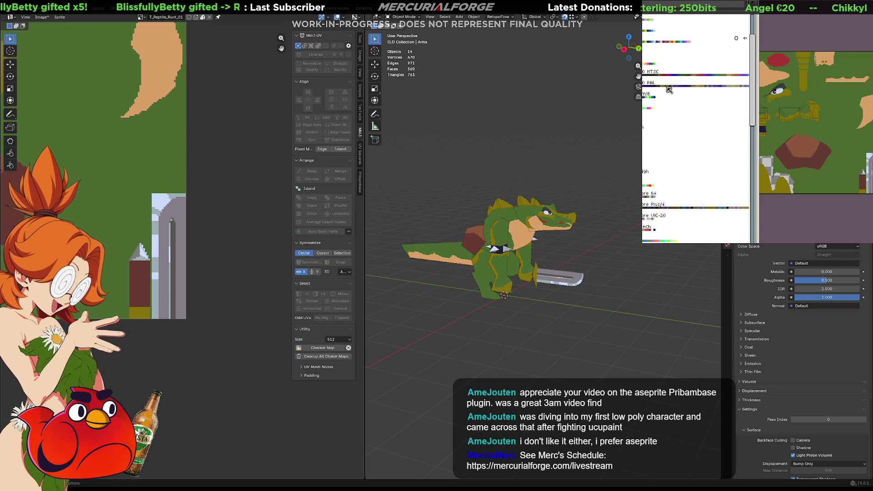
scroll(669, 90, down, 10)
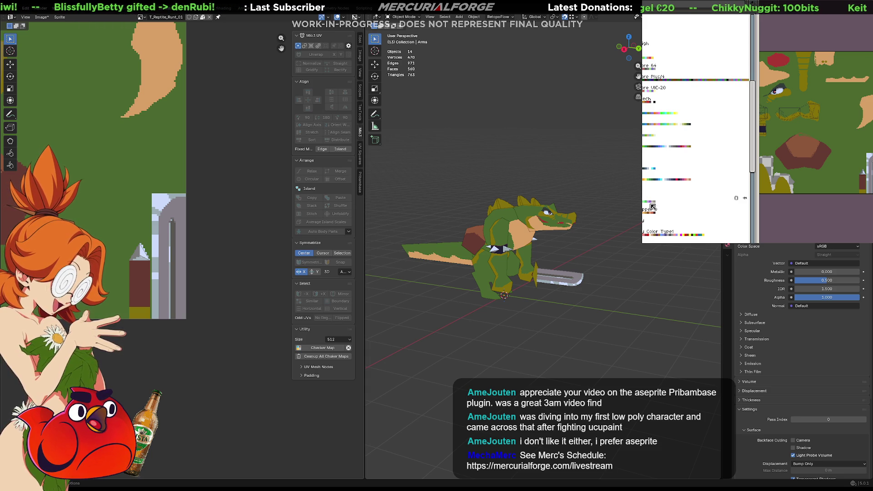
scroll(659, 214, down, 1)
scroll(667, 227, down, 4)
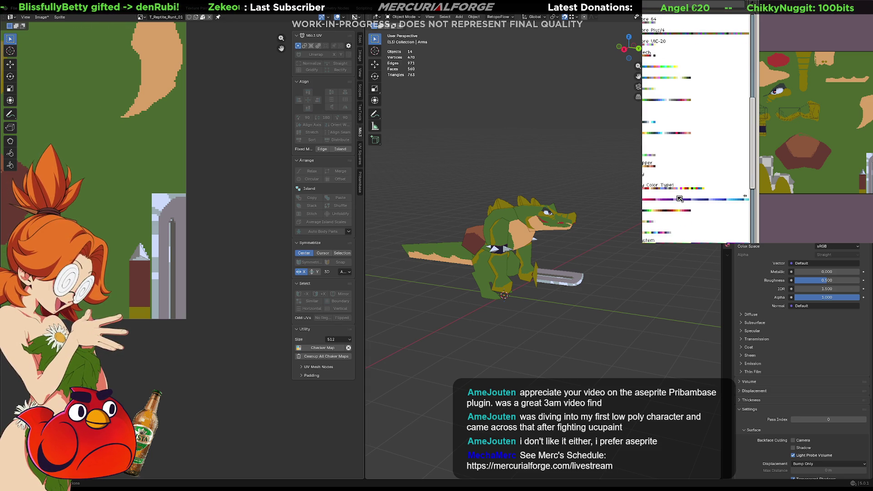
scroll(680, 199, down, 10)
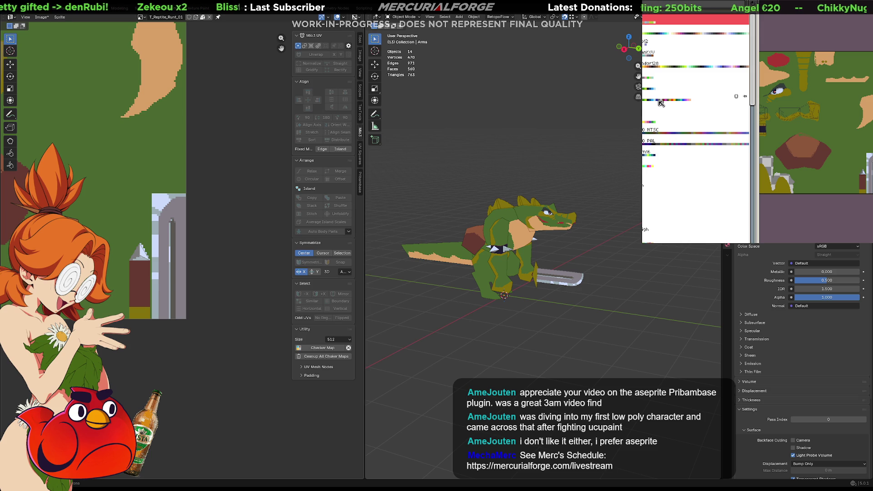
click(661, 99)
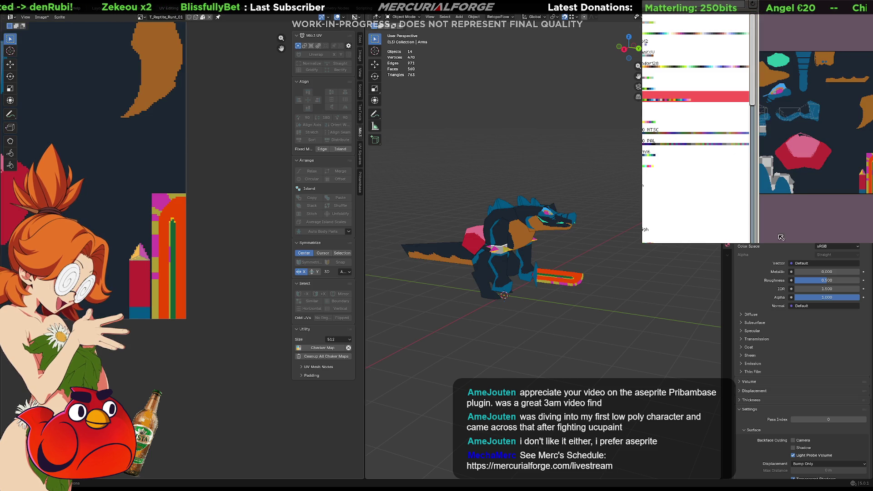
Close the preset list and orbit the recoloured reptile in Blender to inspect other sides
click(661, 99)
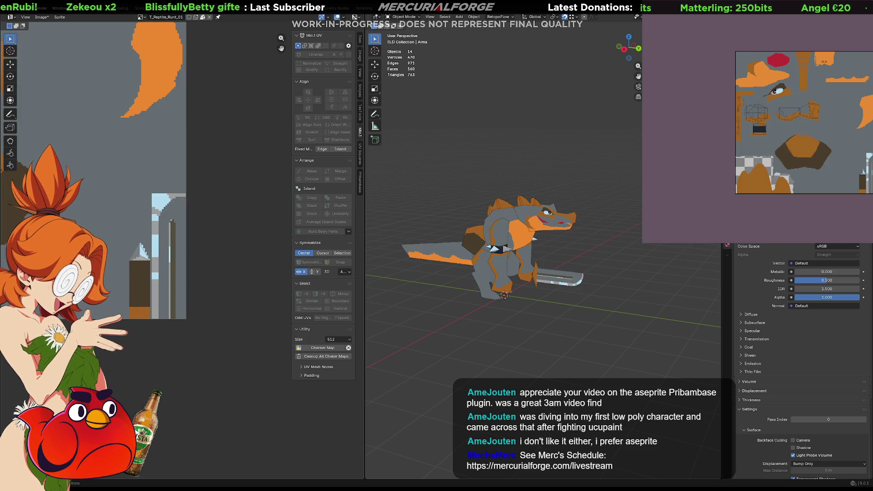
mouse_move(500, 319)
middle_down()
mouse_move(383, 306)
mouse_move(548, 301)
mouse_move(528, 282)
mouse_move(506, 286)
middle_up()
scroll(528, 284, up, 3)
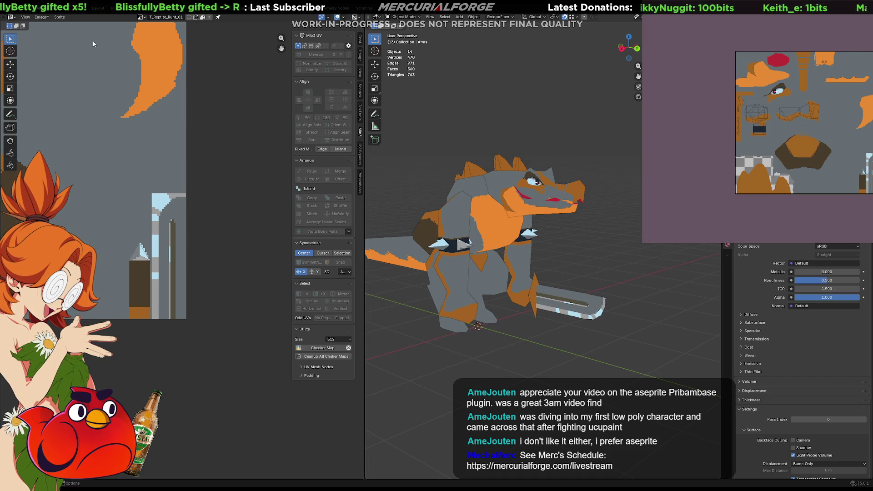
mouse_move(587, 241)
middle_down()
mouse_move(447, 235)
mouse_move(563, 237)
middle_up()
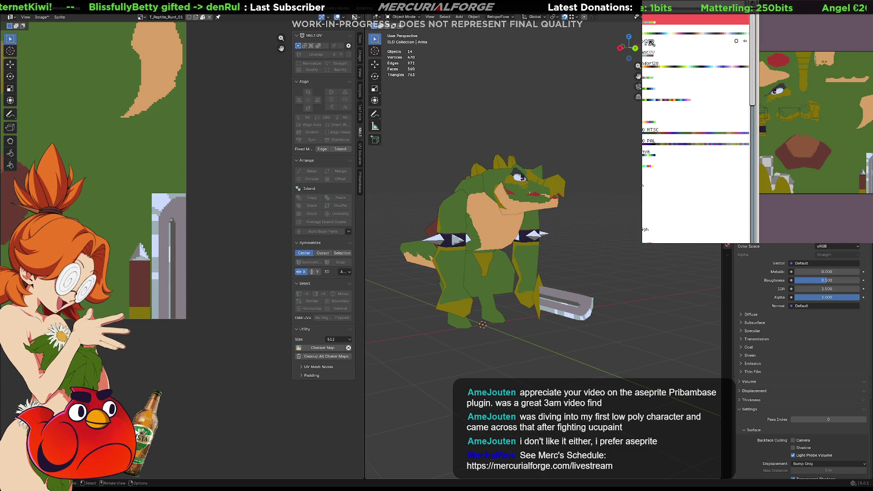
Apply the Endor128 palette preset to the reptile texture
click(662, 63)
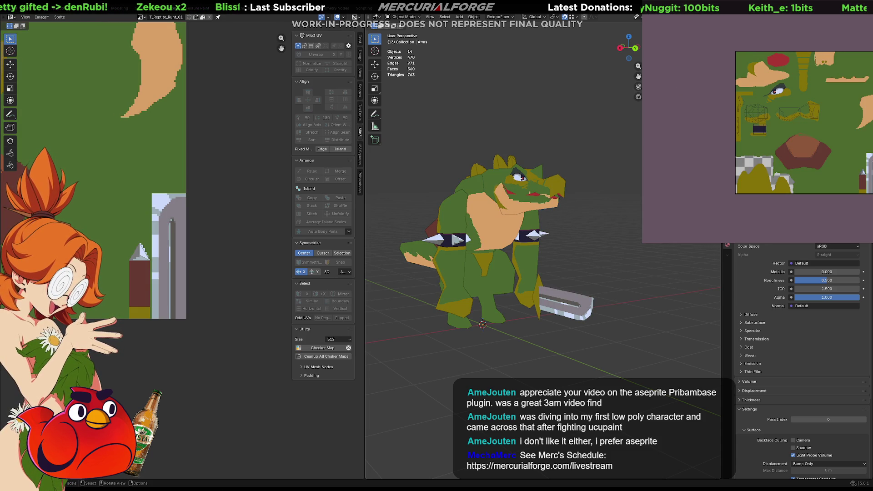
key(ctrl+s)
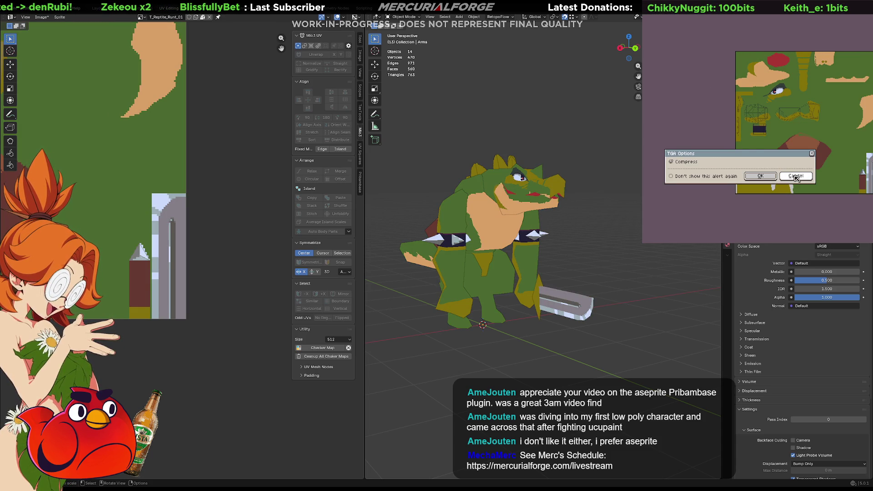
click(793, 177)
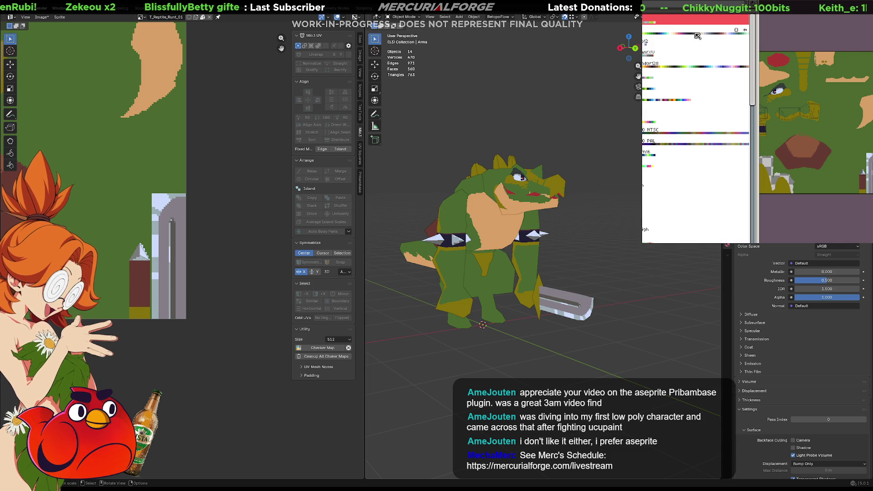
scroll(679, 132, down, 5)
scroll(681, 162, down, 3)
Switch to another palette preset for blue-grey with tan accents and save as a compressed TGA
click(653, 109)
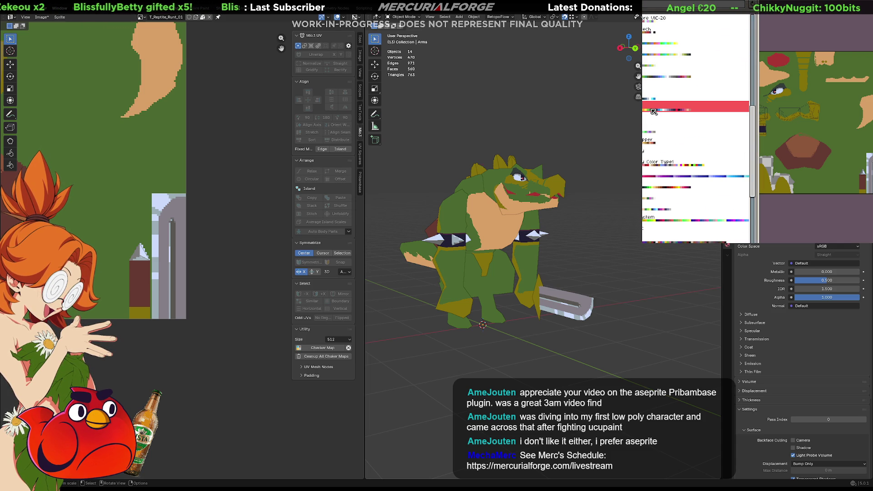
click(766, 23)
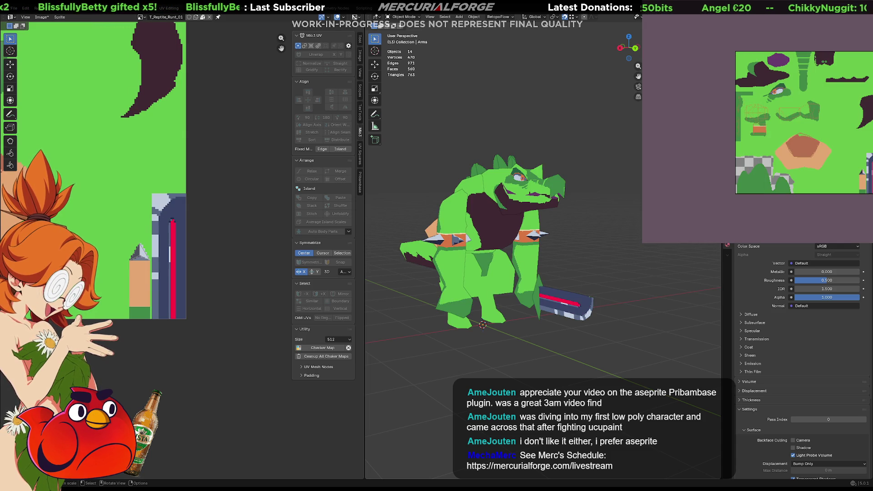
mouse_move(523, 314)
middle_down()
mouse_move(634, 299)
mouse_move(446, 307)
mouse_move(529, 307)
middle_up()
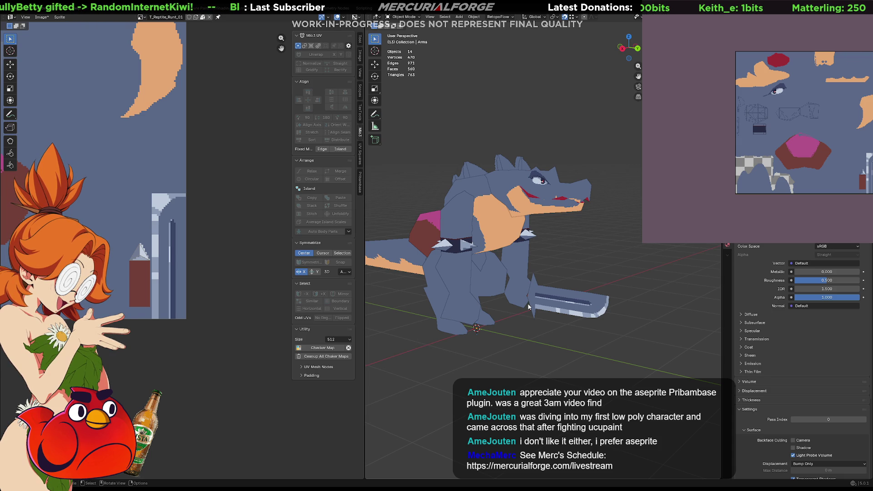
key(ctrl+s)
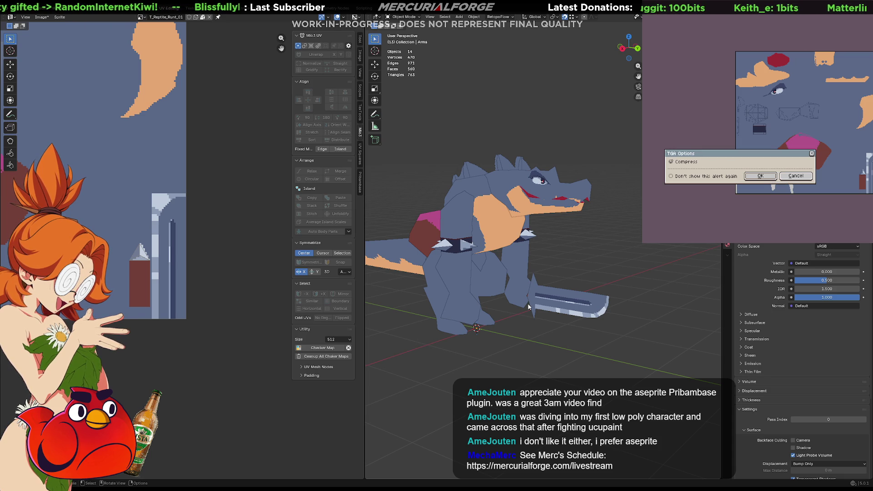
click(765, 177)
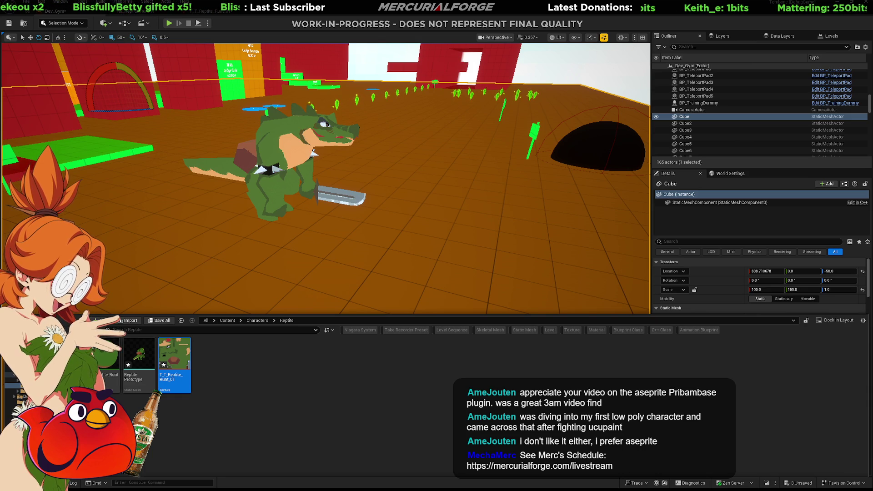
Reimport T_T_Reptile_Runt_01 so the level's reptile shows the blue-grey texture
click(176, 359)
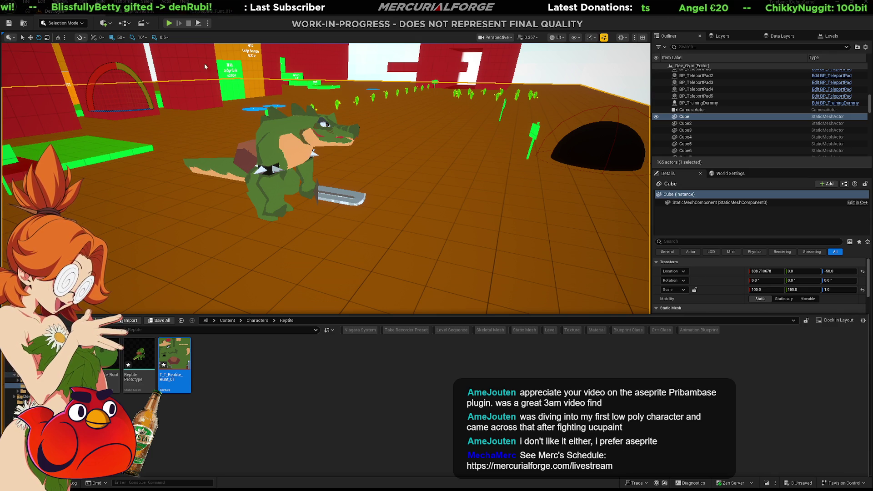
click(418, 277)
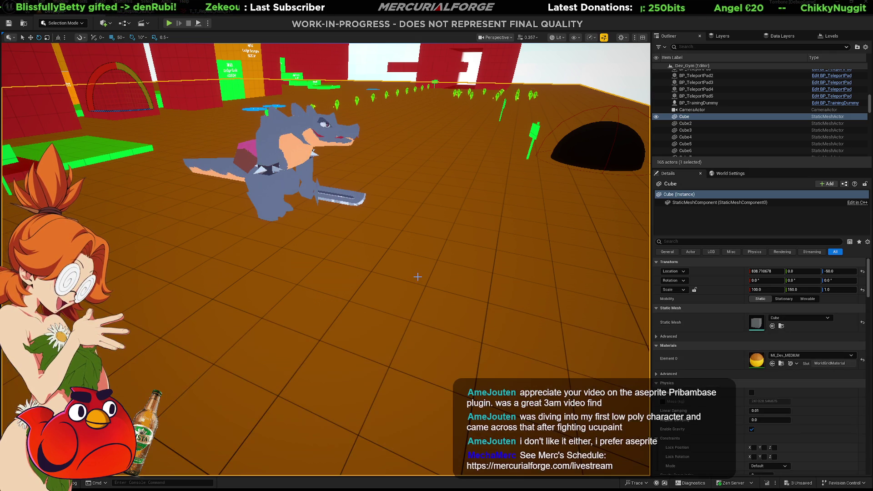
Play the level in editor, dashing, diving and sprinting around the blue-grey reptile
key(alt+p)
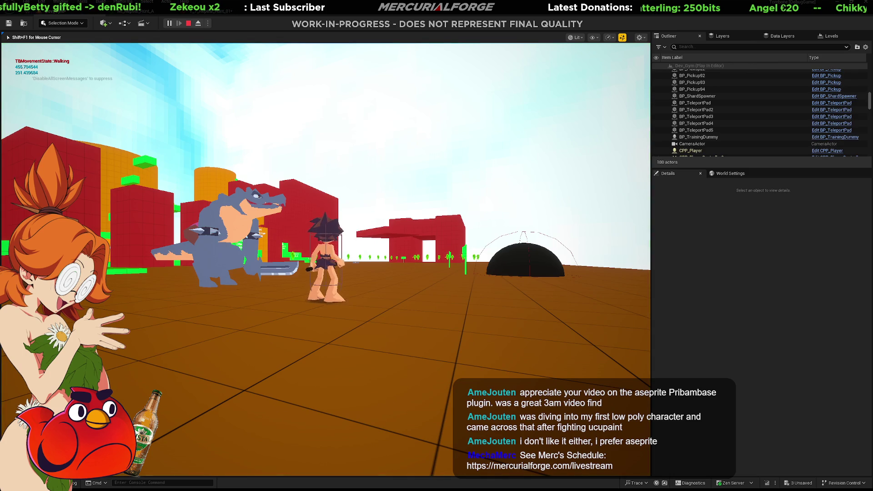
key(d)
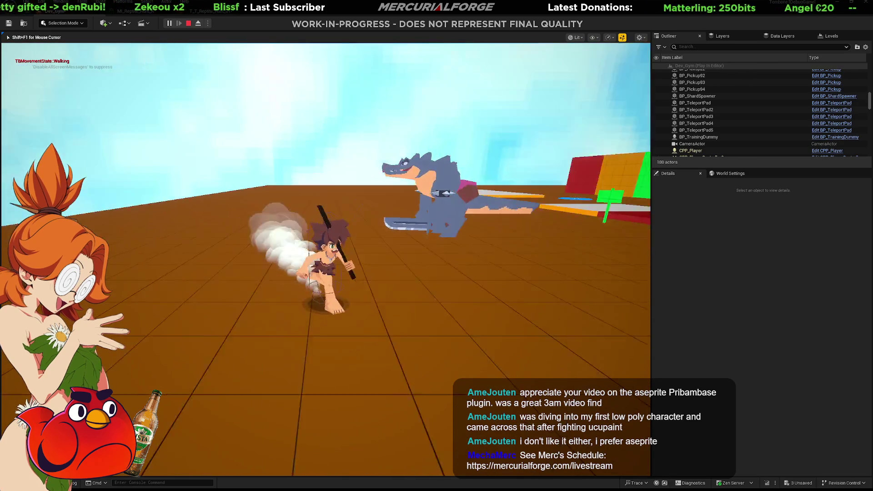
key(a)
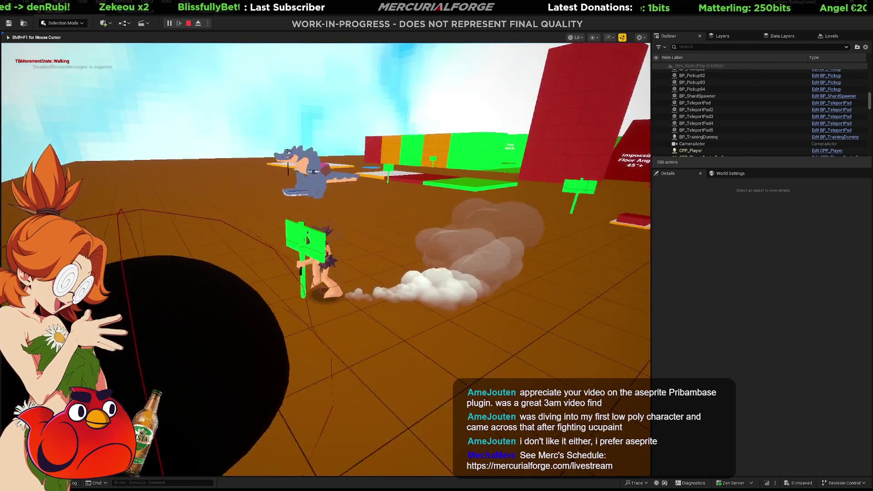
key(ctrl)
key(w)
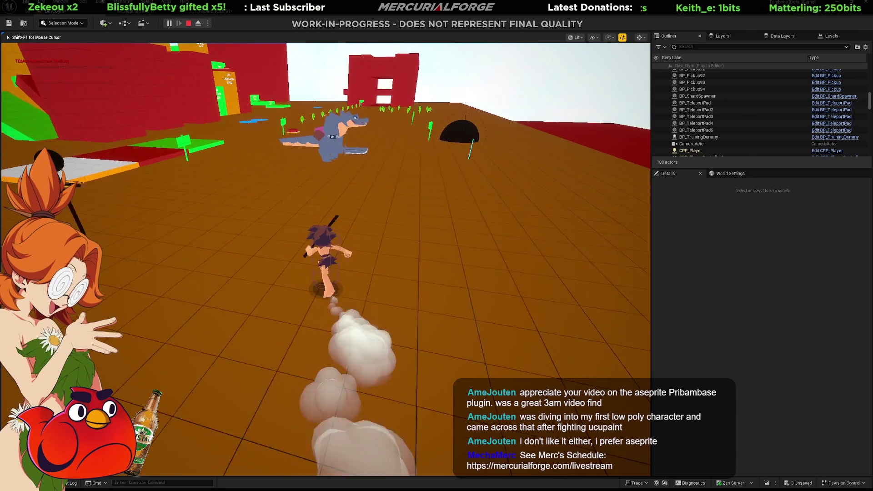
key(w)
key(w)
key(w)
key(w)
key(w)
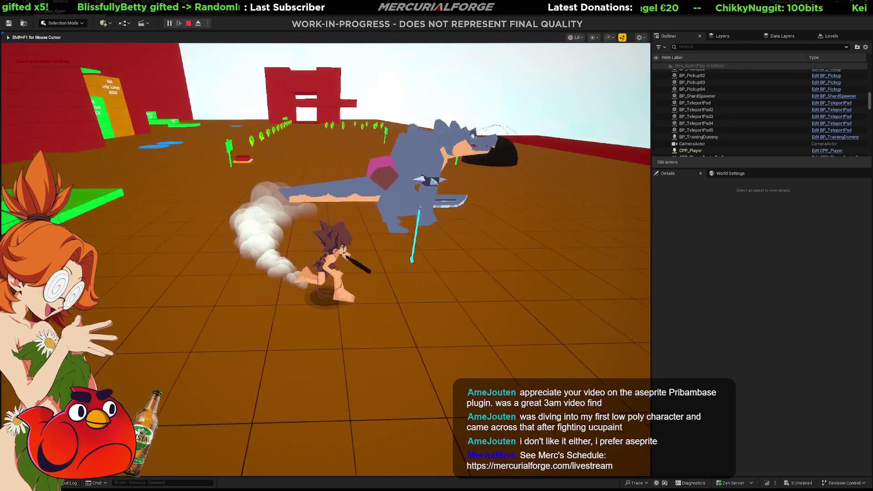
key(w)
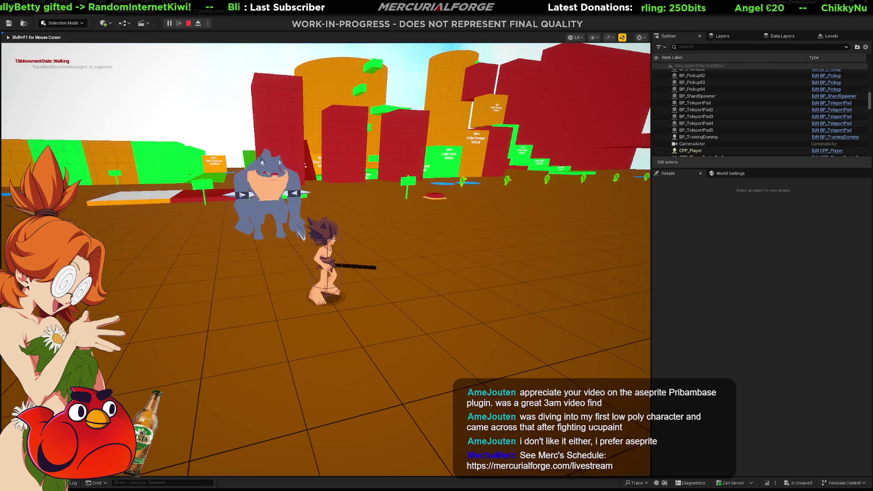
key(shift)
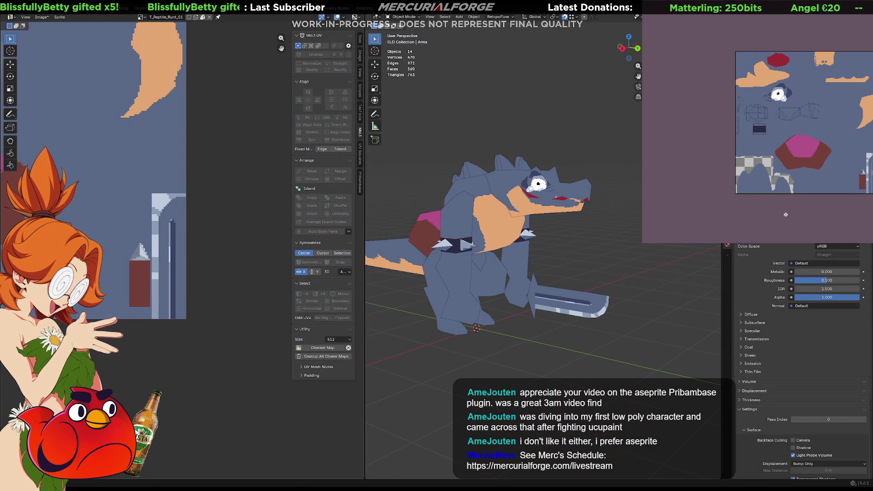
mouse_move(591, 255)
middle_down()
mouse_move(454, 254)
mouse_move(553, 245)
mouse_move(584, 252)
middle_up()
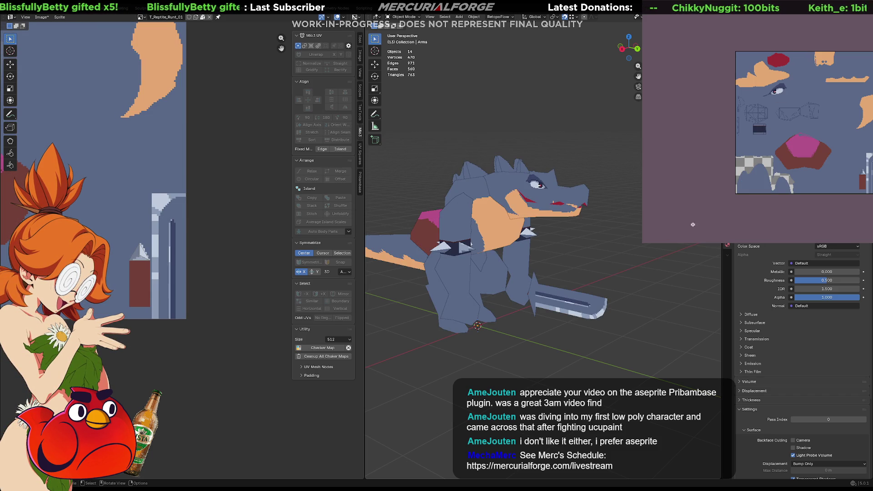
Open the green reptile .aseprite file, filtering the file list to aseprite files
right_click(752, 71)
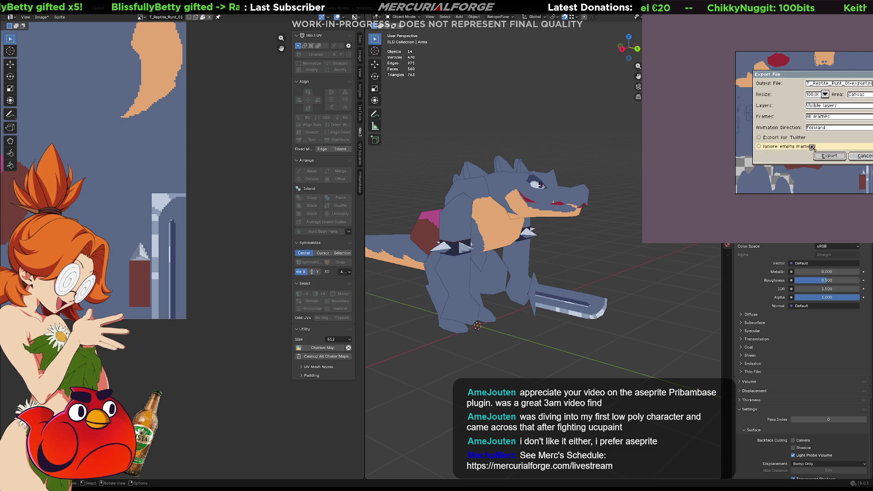
click(864, 159)
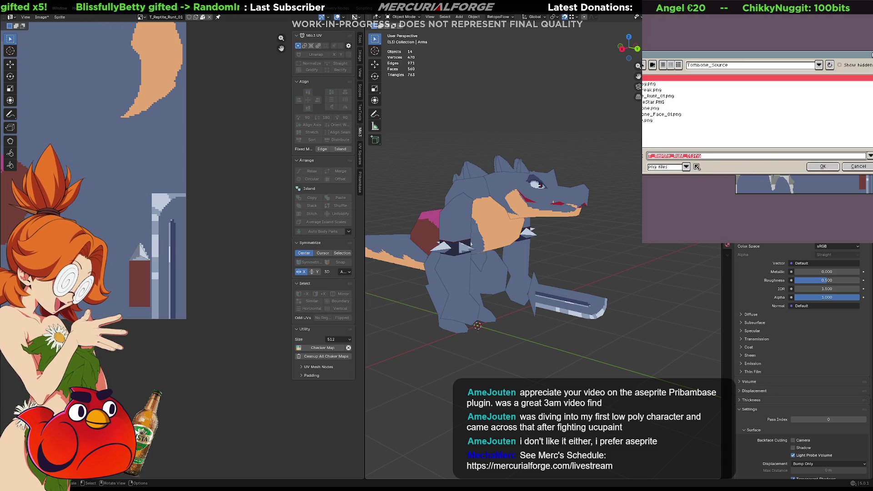
click(686, 167)
click(675, 187)
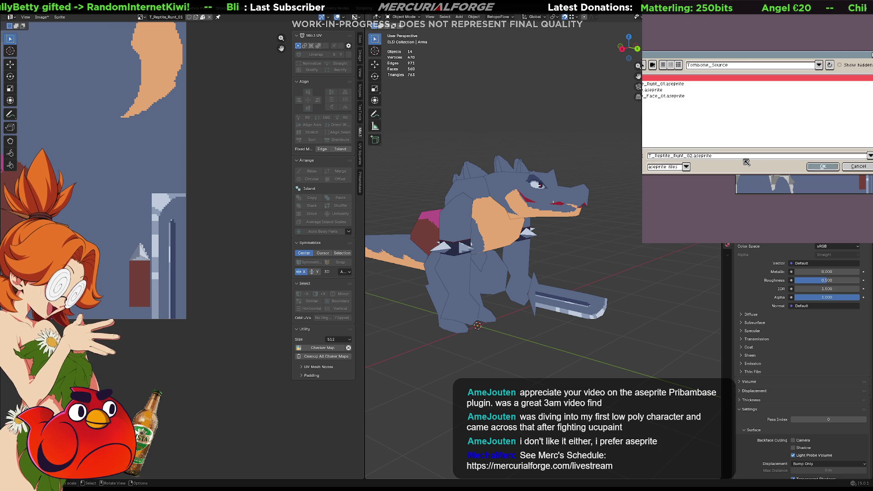
key(Return)
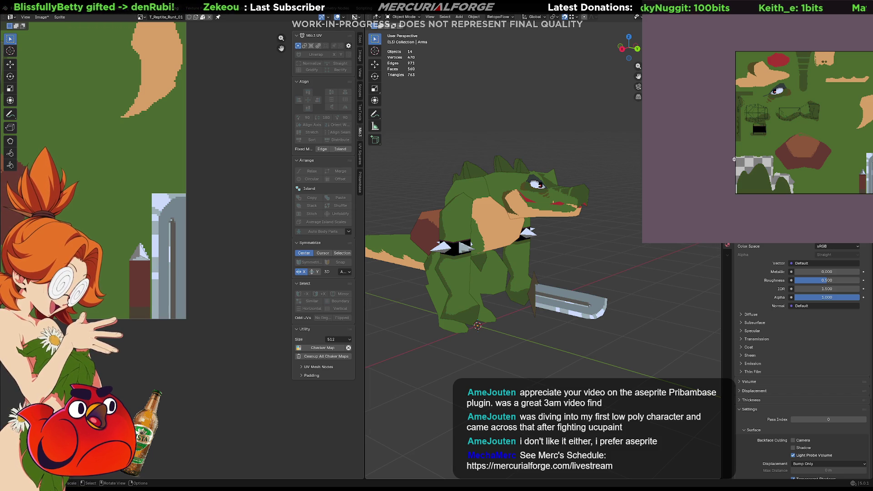
Open the T_Reptile_Runt_01 texture file in Aseprite
mouse_move(610, 273)
middle_down()
mouse_move(461, 268)
mouse_move(587, 260)
middle_up()
scroll(587, 258, up, 3)
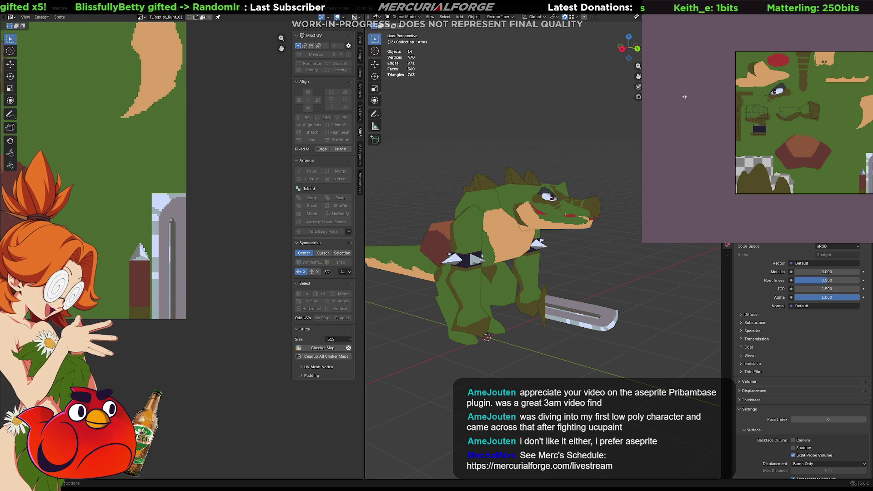
key(ctrl+o)
click(669, 85)
click(820, 166)
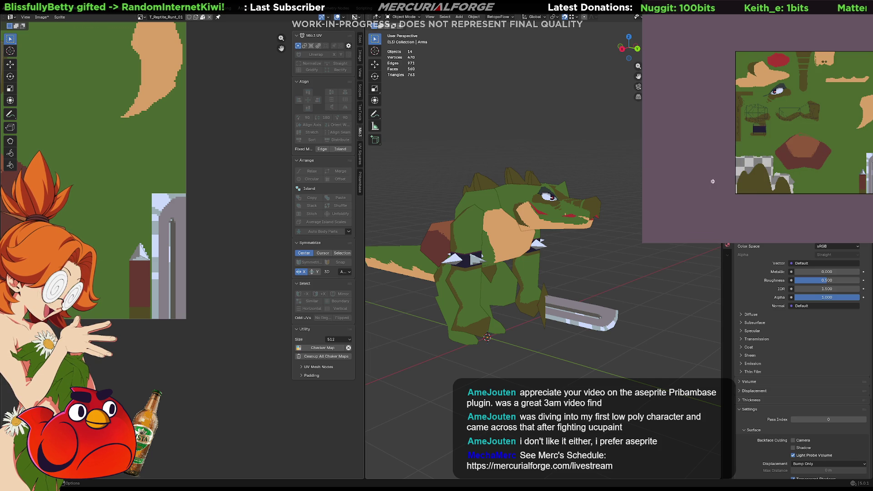
Export the green texture over T_Reptile_Runt_01.png, confirming the overwrite
key(ctrl+alt+shift+s)
click(829, 156)
click(730, 185)
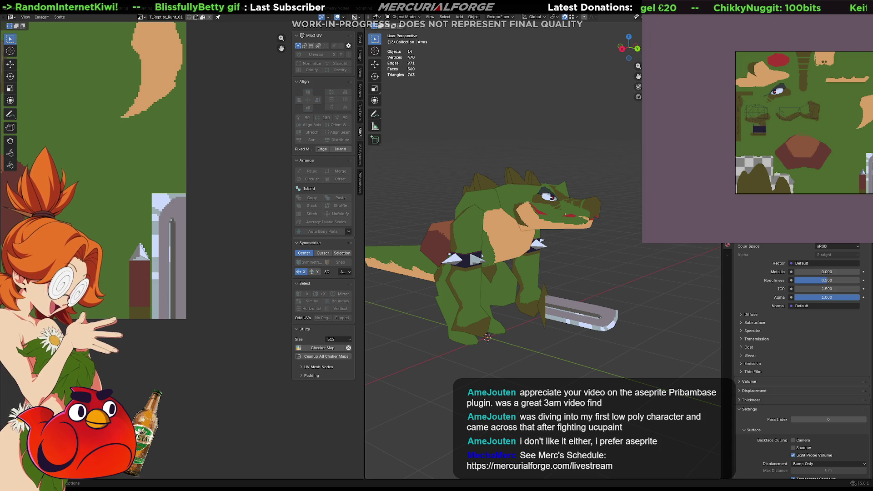
key(alt+Tab)
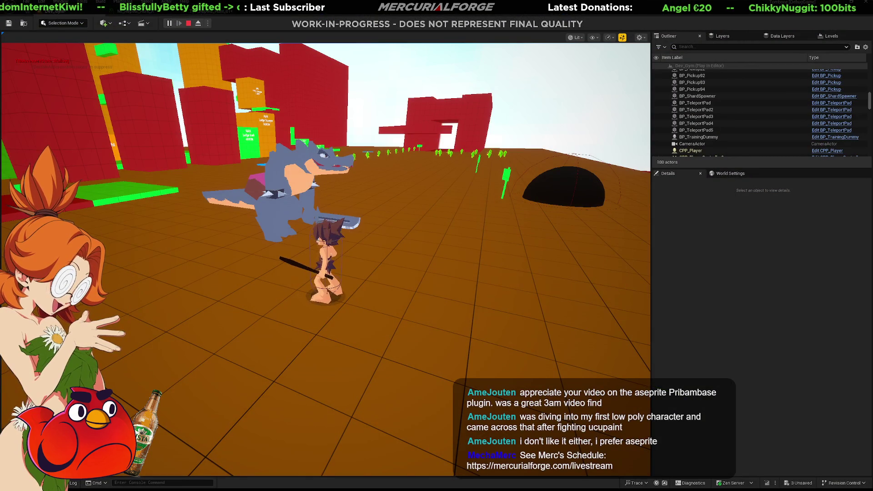
Reload the reptile texture through the Content Drawer and dash around the running game, then stop
key(ctrl+space)
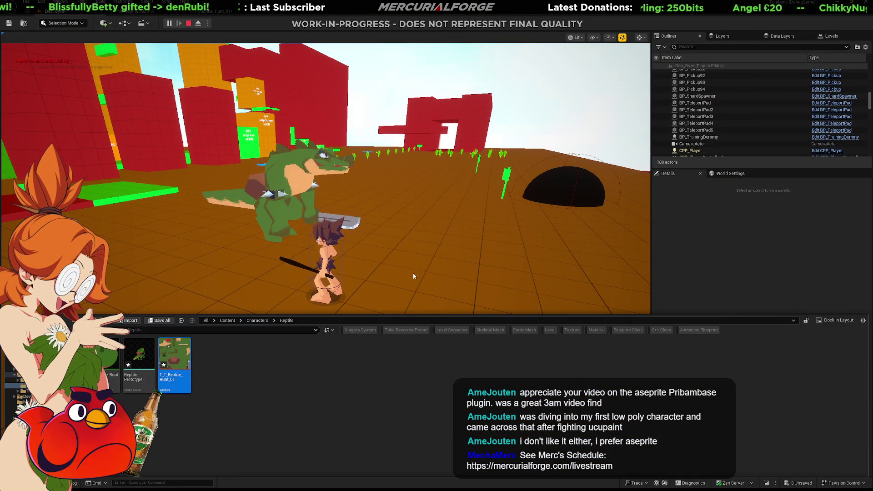
click(224, 156)
key(space)
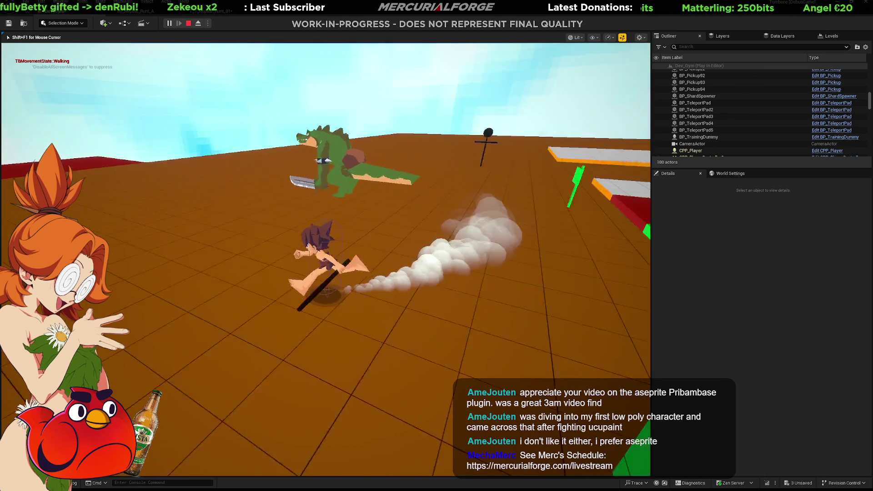
key(space)
key(space)
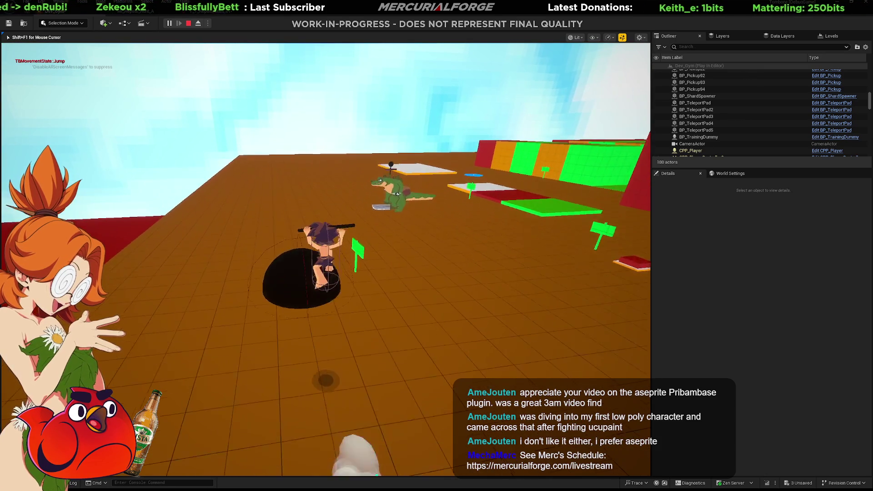
key(space)
key(space)
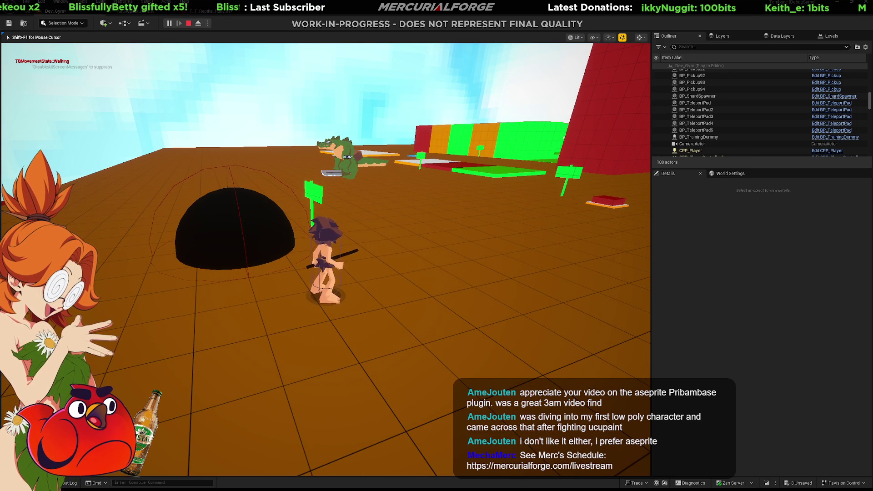
key(Escape)
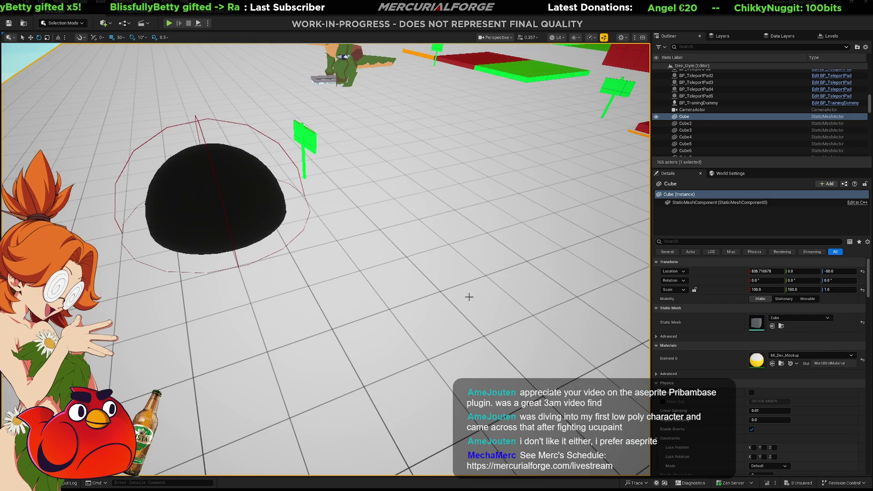
Restart the play session, dashing past the black dome and swinging the stick attack
key(alt+p)
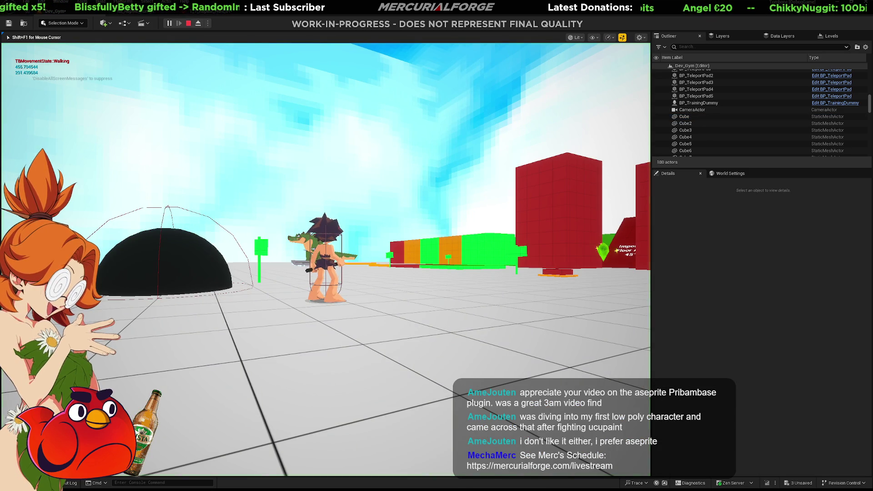
key(a)
key(shift)
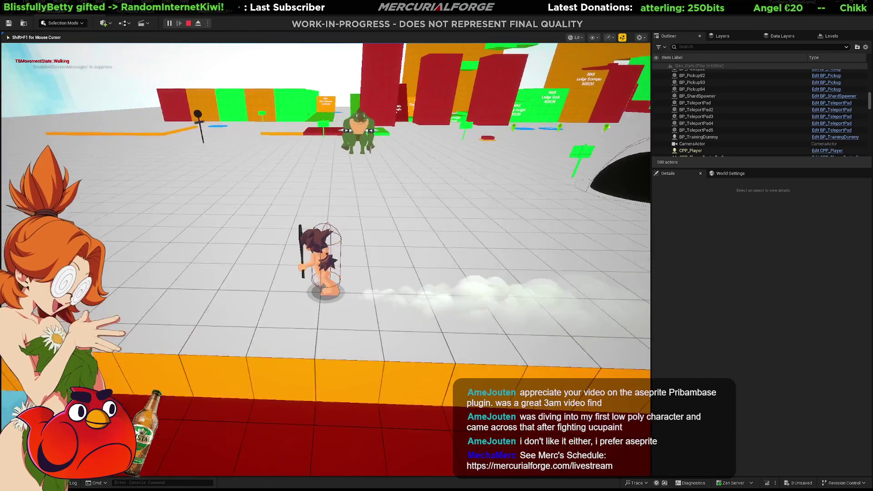
key(s)
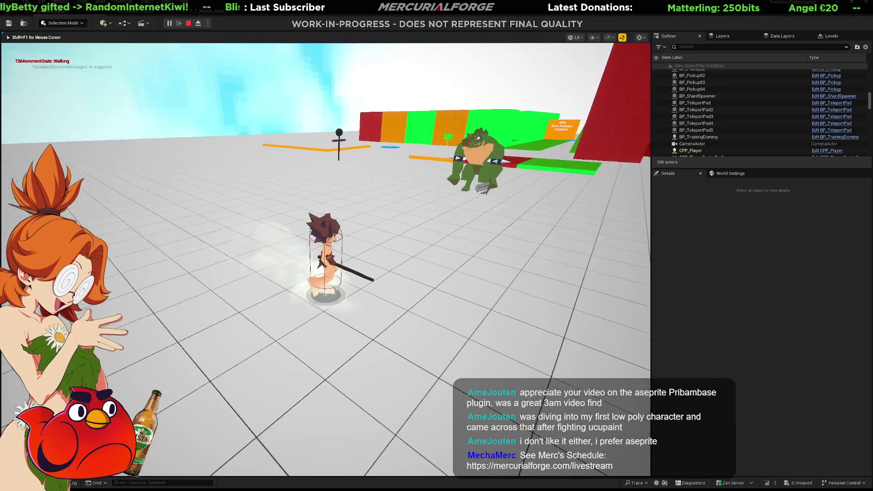
click(326, 259)
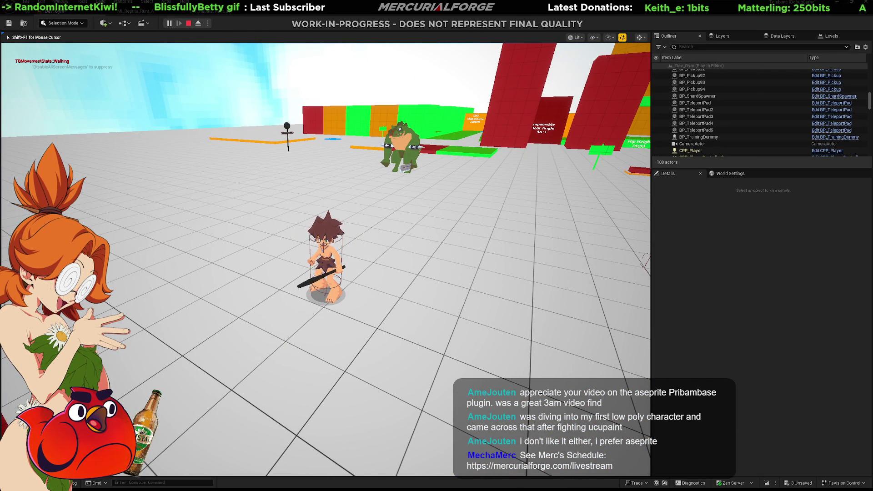
Open the T_T_Reptile_Runt_01 texture settings from the Content Drawer
key(shift+F1)
key(ctrl+space)
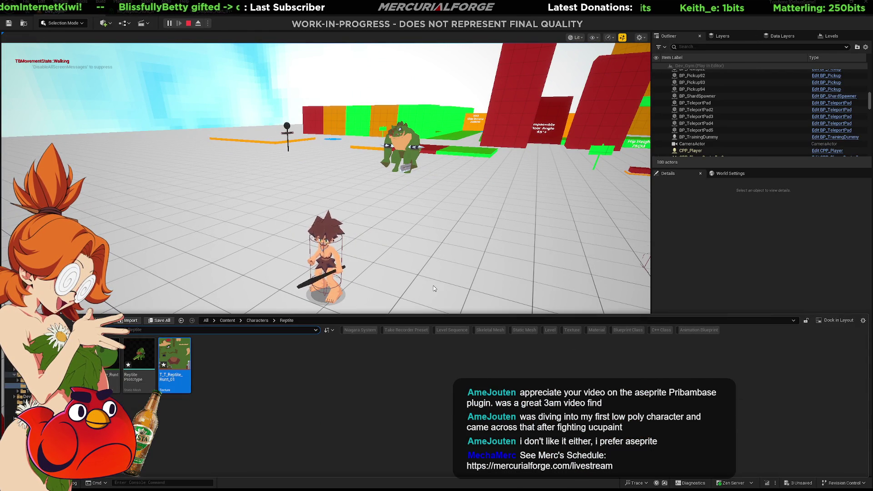
double_click(173, 365)
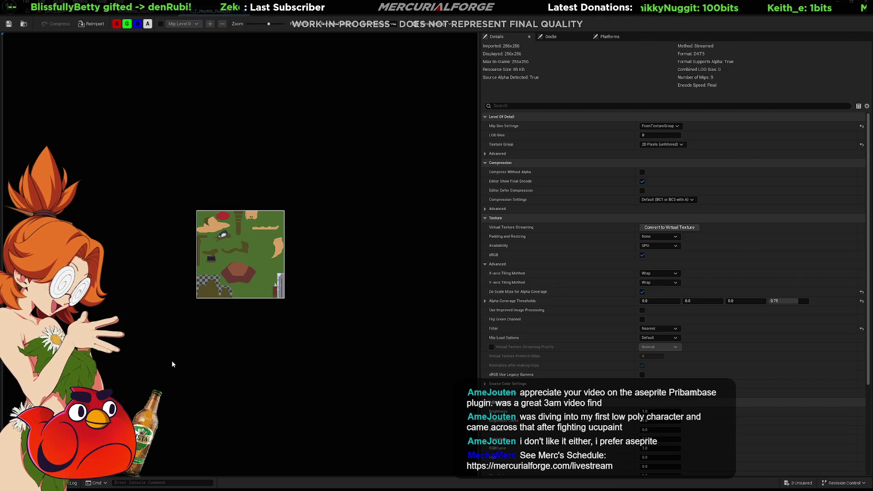
Set T_T_Reptile_Runt_01's Mip Gen Settings to NoMipmaps and return to the running game
click(668, 129)
click(656, 228)
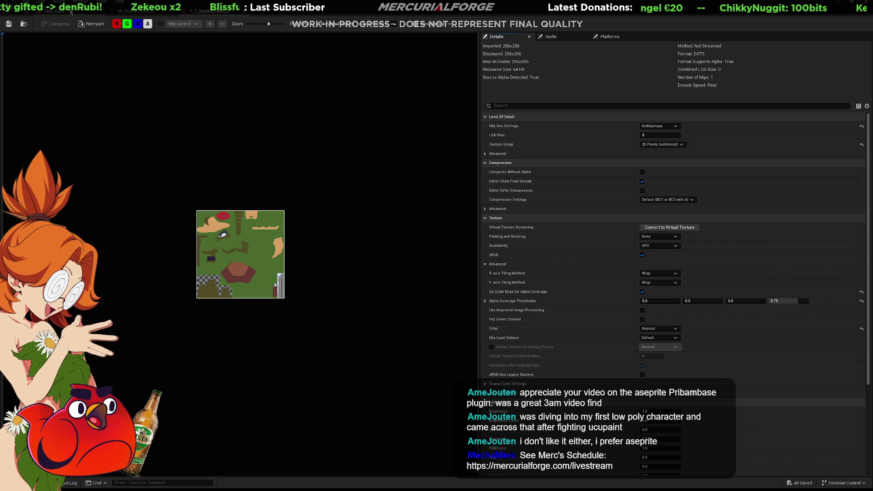
click(135, 14)
click(68, 12)
click(426, 218)
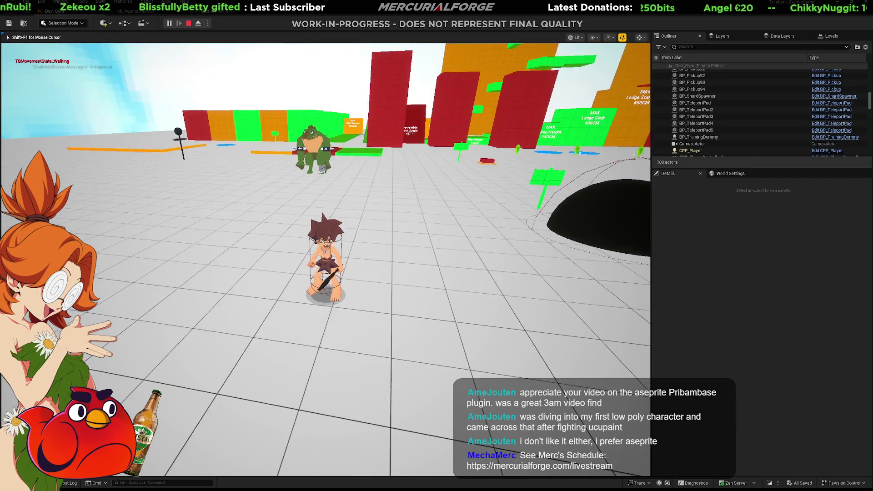
Dash to check the texture, then view sg.AntiAliasingQuality help in the in-game console
key(space)
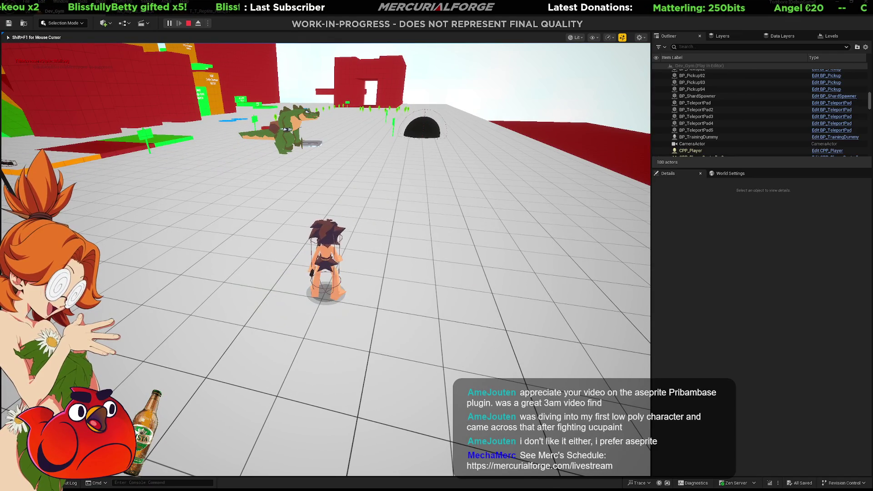
key(shift+F1)
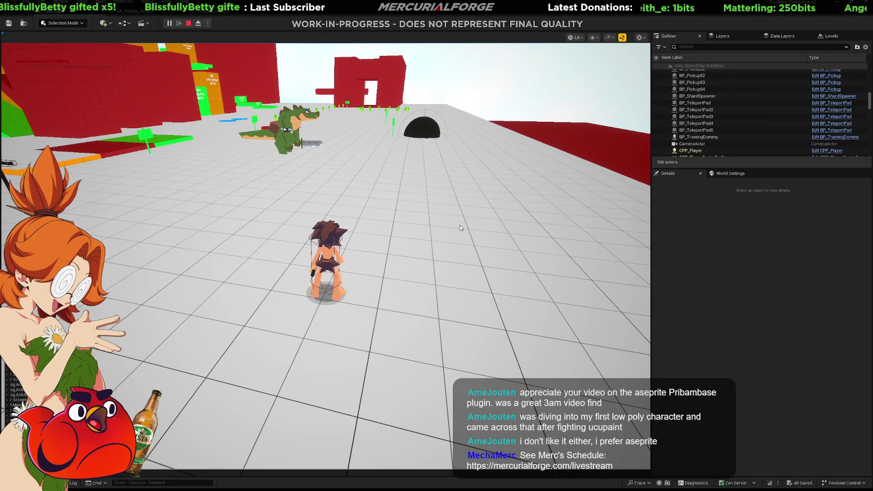
click(459, 225)
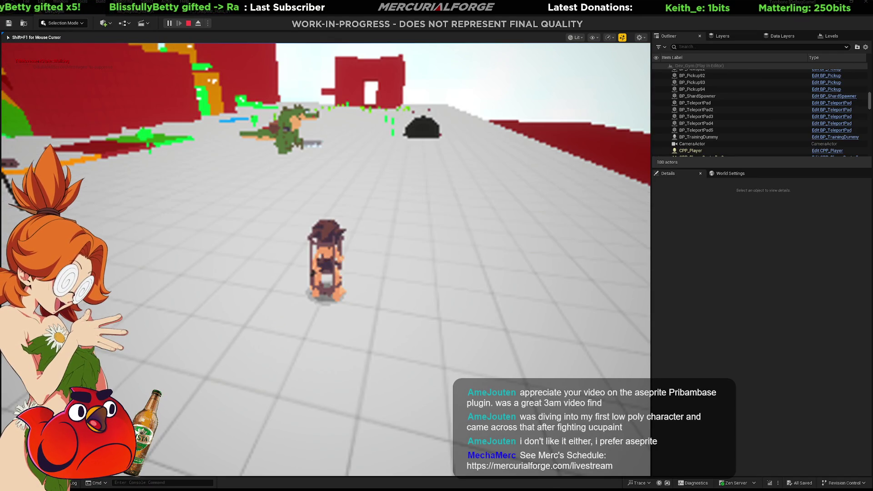
key(grave)
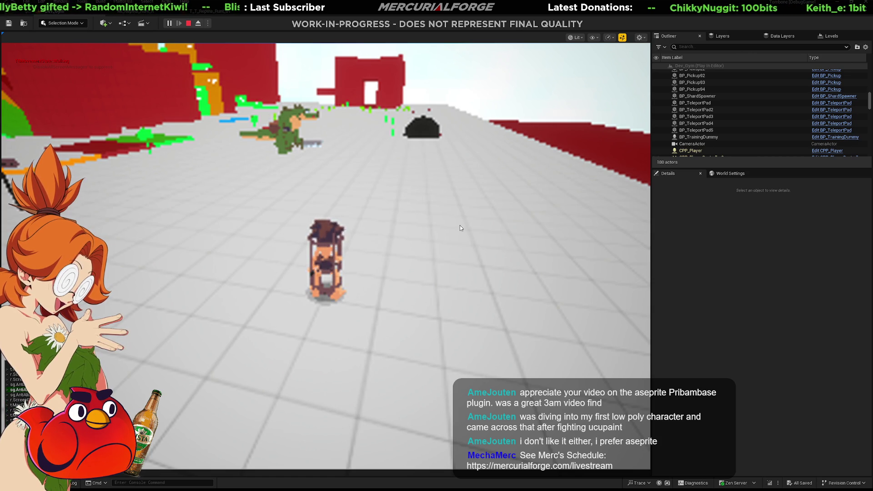
key(Tab)
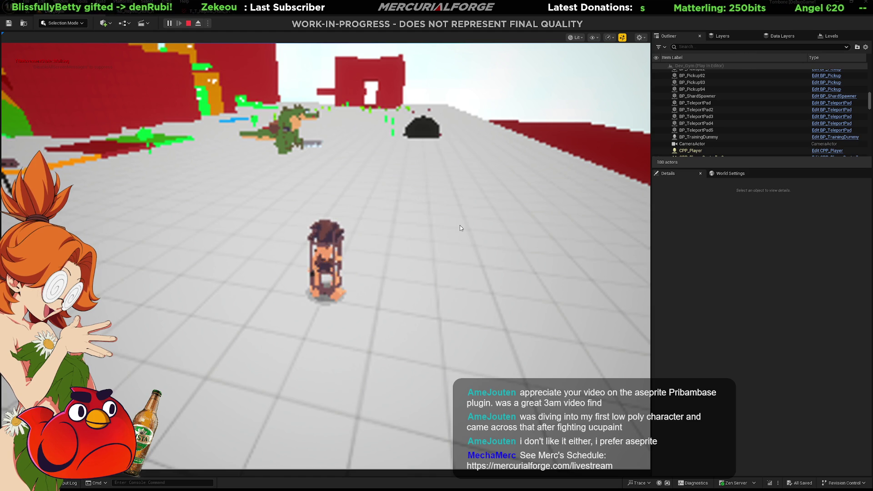
Browse the sg. scalability commands in the console, then stop the play session
click(461, 227)
key(shift+F1)
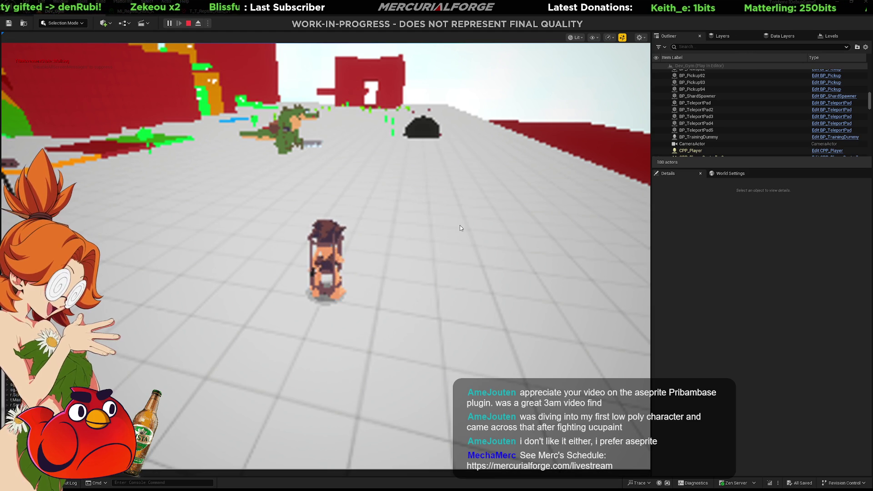
click(460, 227)
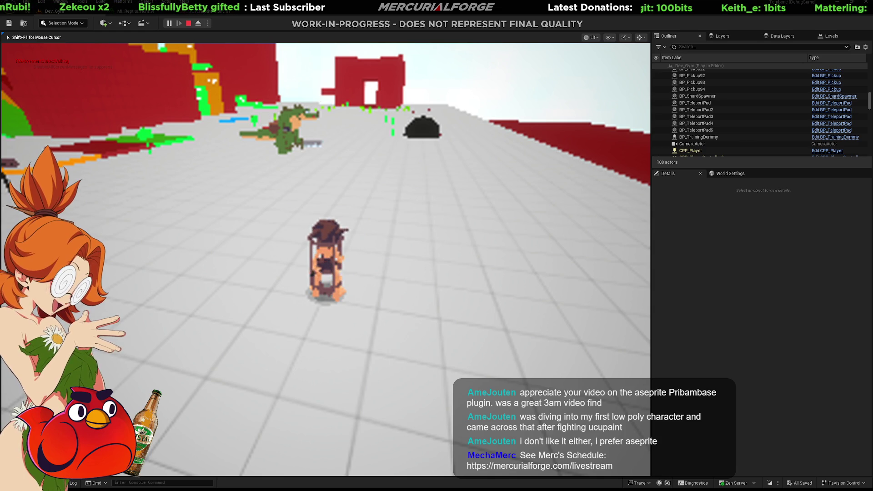
key(shift+F1)
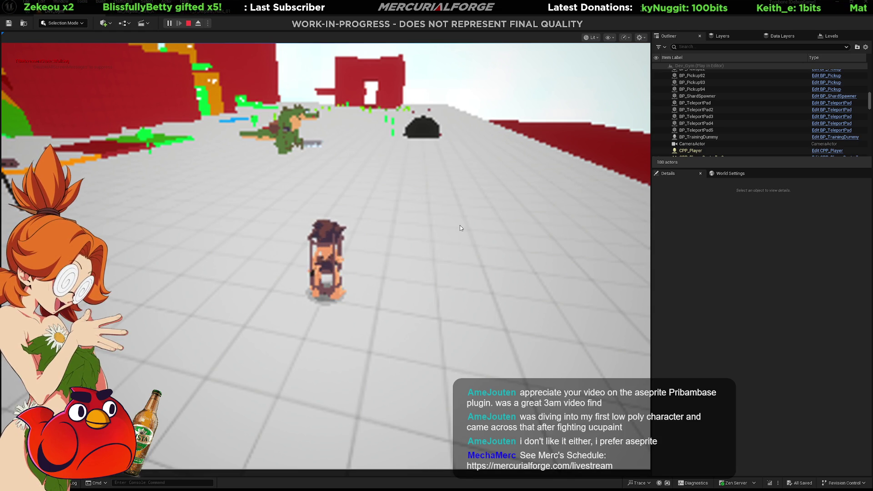
click(460, 226)
key(shift+F1)
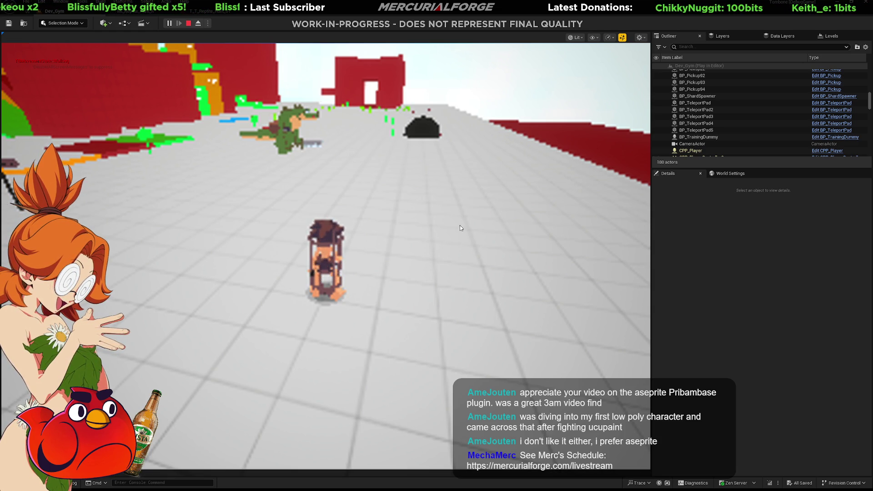
key(grave)
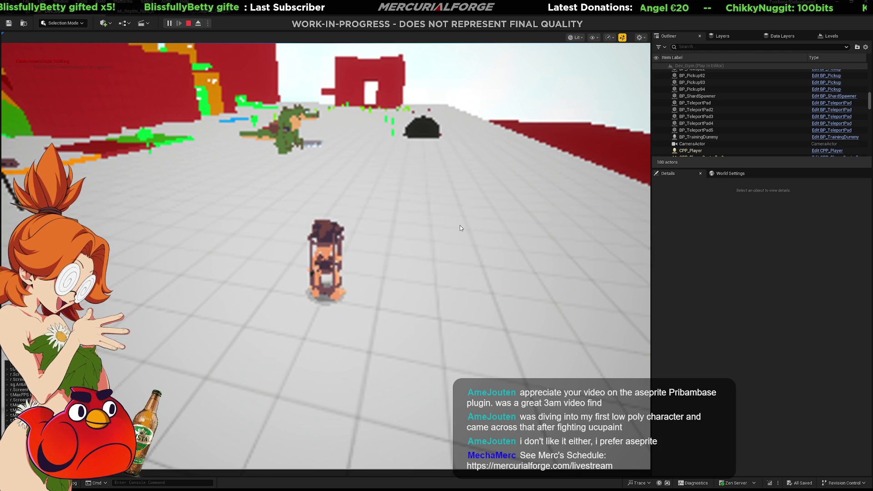
text(sg.)
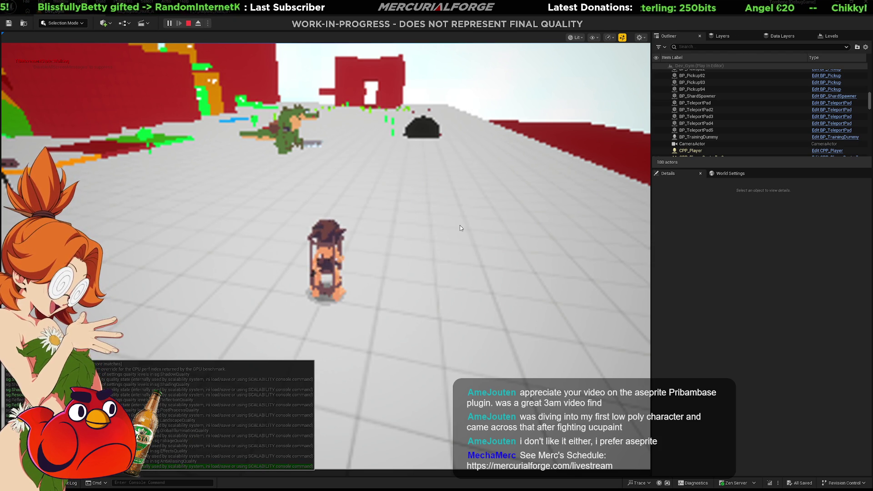
key(Escape)
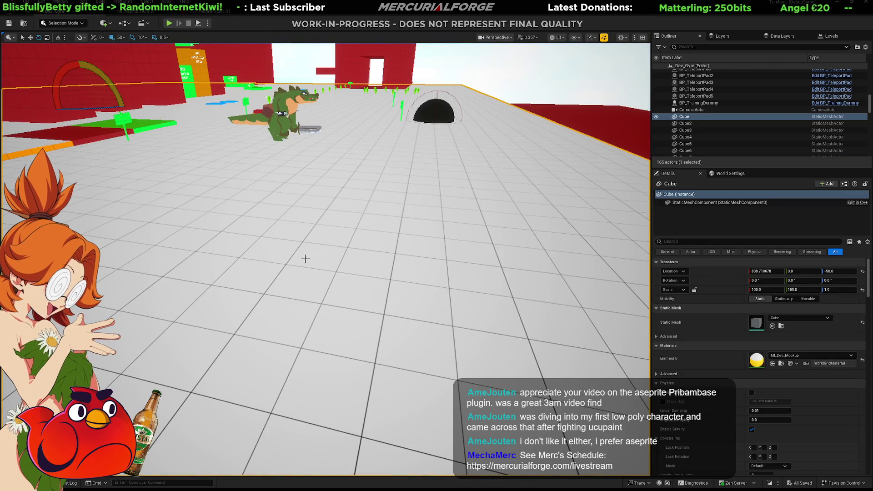
Start a new play session, move mouse focus in and out of the game, and go full screen with F11
key(alt+p)
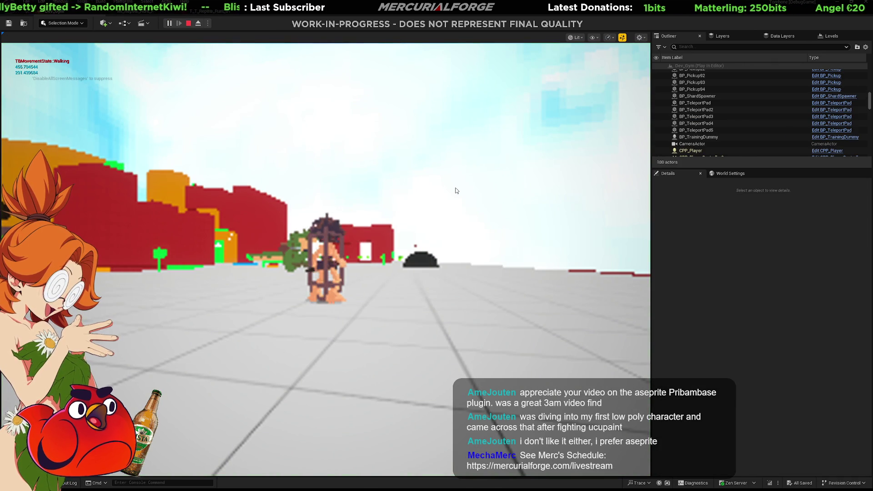
click(455, 190)
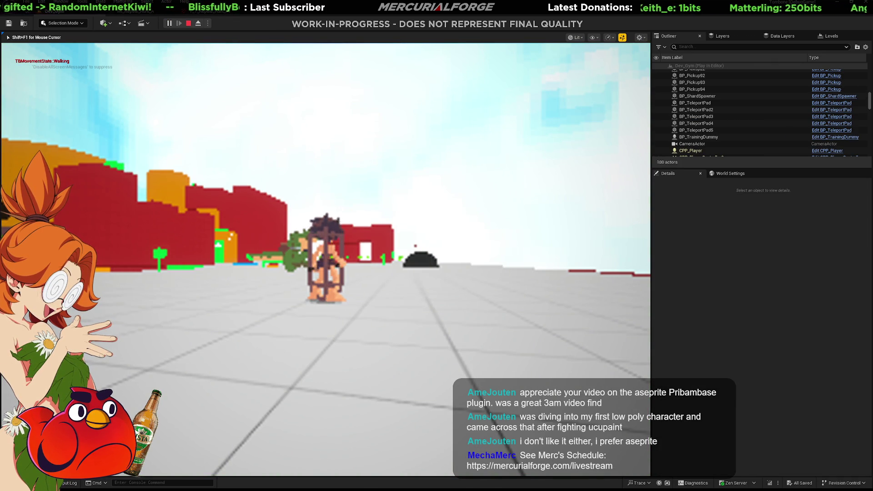
key(shift+F1)
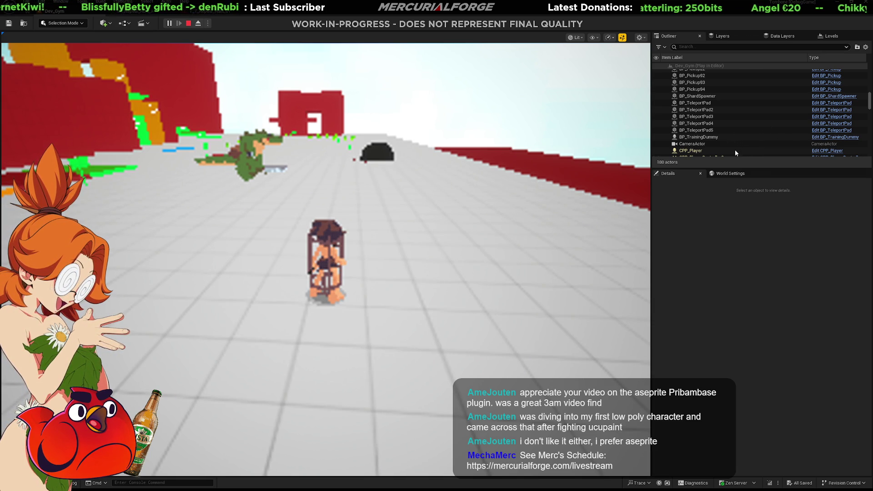
click(395, 54)
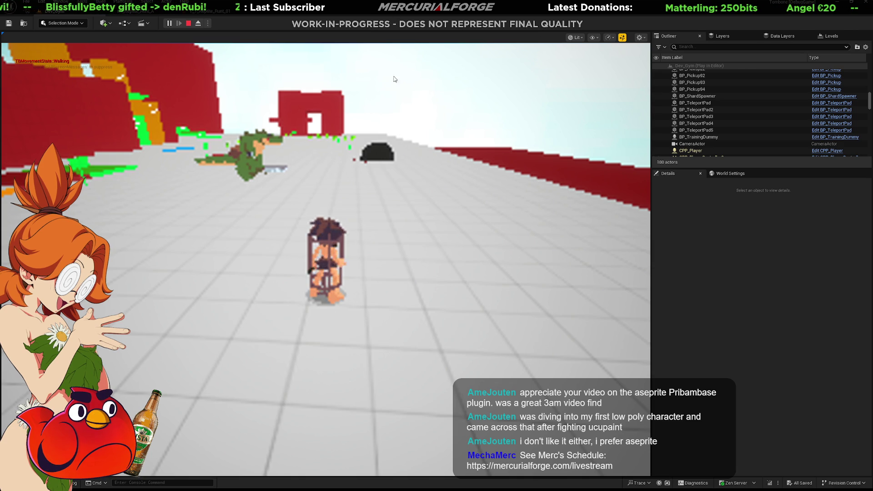
key(shift+F1)
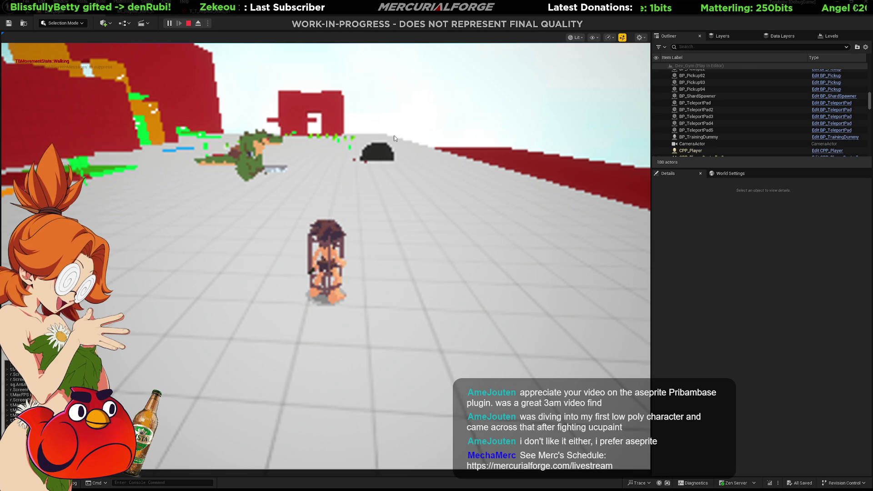
click(394, 138)
key(shift+F1)
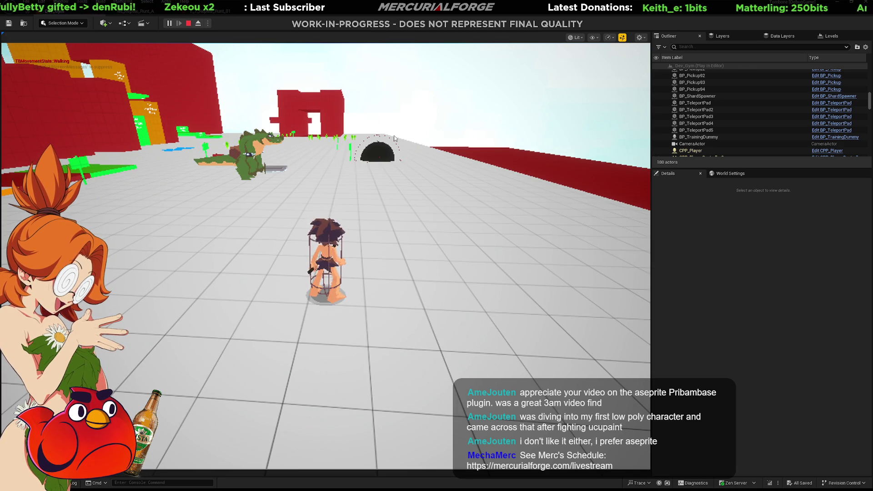
click(394, 137)
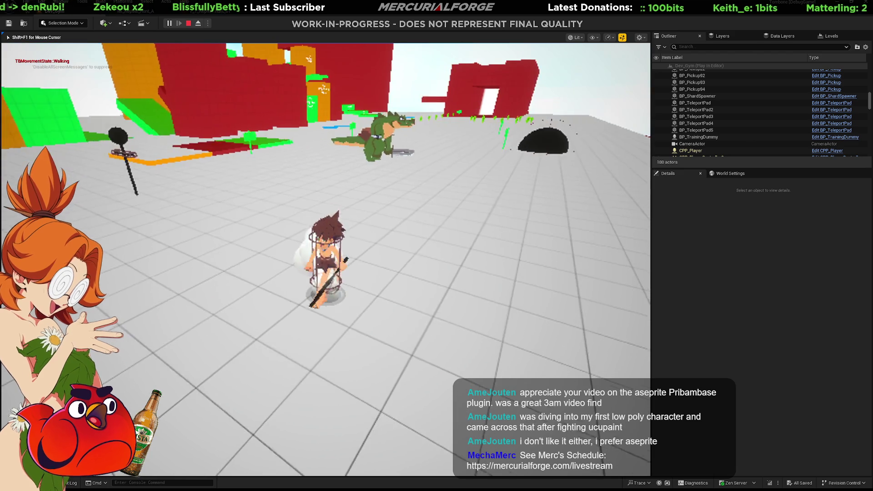
key(F11)
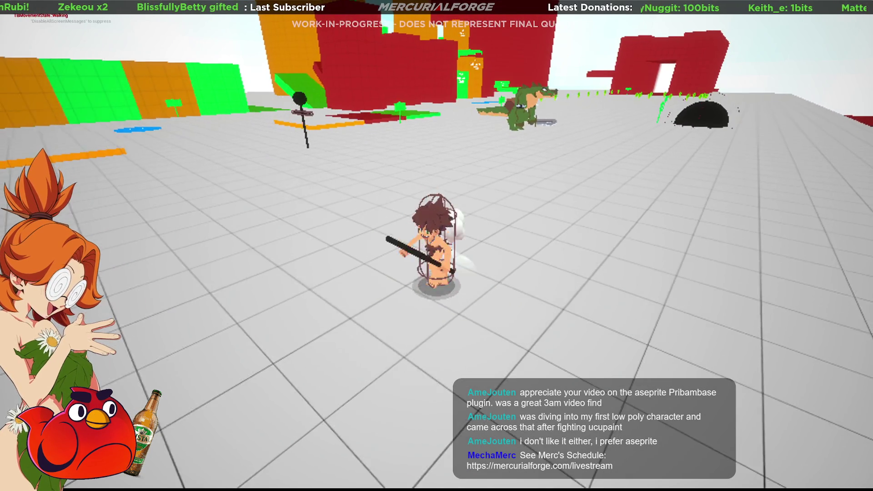
Dodge and dash the character left, then stop the play session
key(space)
key(space)
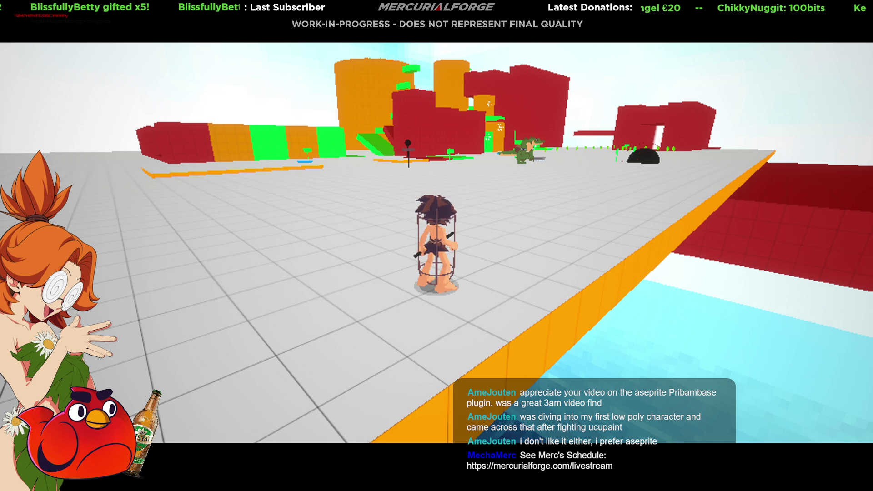
key(space)
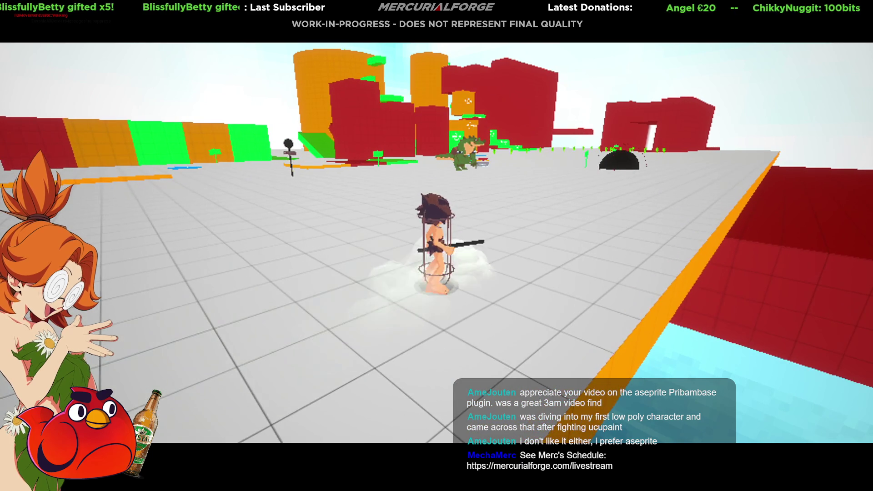
key(ctrl+p)
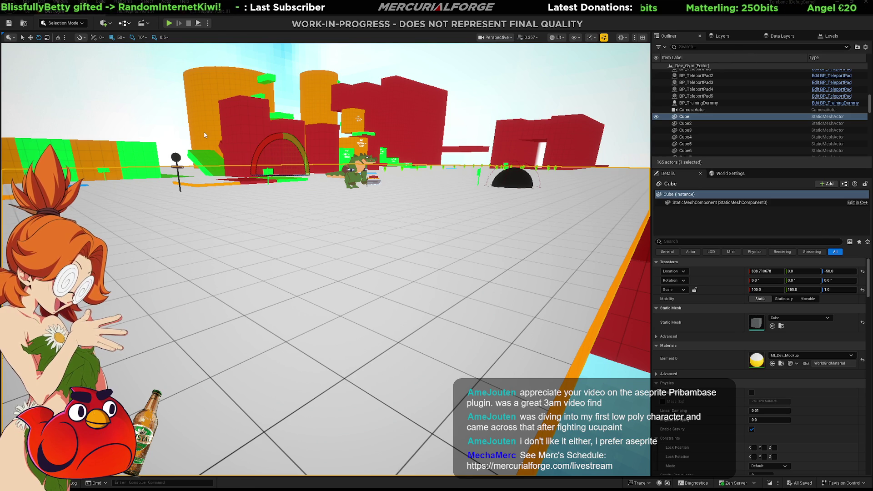
In the level blueprint, delete the old Force Letterbox On and Force Letterbox Off nodes
key(ctrl+tab)
click(482, 135)
right_drag(481, 135, 441, 186)
drag(542, 156, 396, 235)
key(Delete)
Add Letterbox On and Off from TBScreen Effects Subsystem, wired to Flip Flop A and B
drag(313, 250, 505, 176)
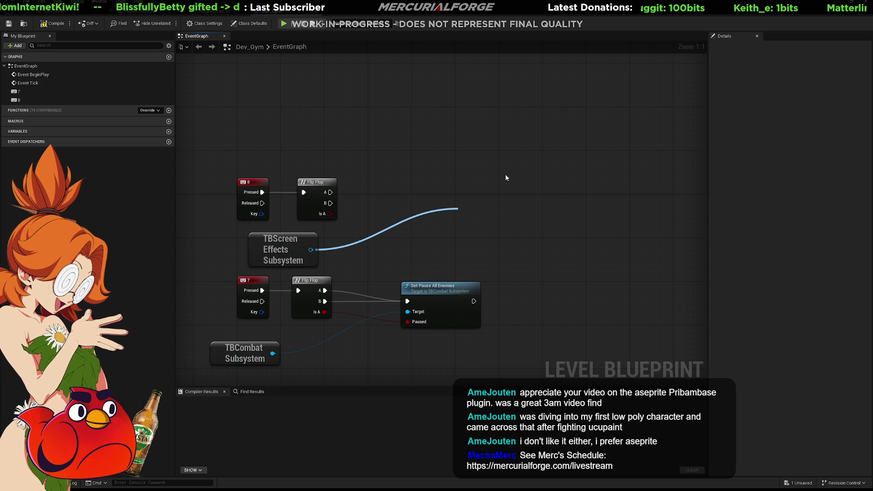
key(Return)
drag(506, 213, 485, 165)
drag(310, 249, 467, 246)
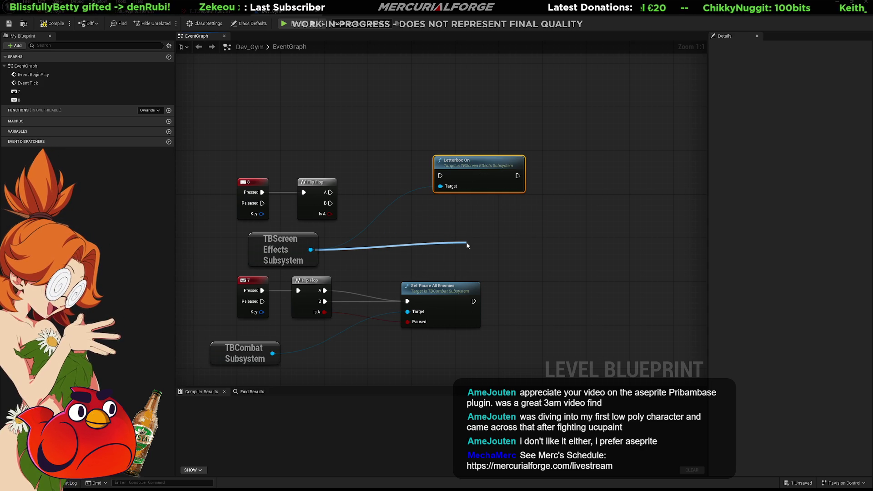
key(Return)
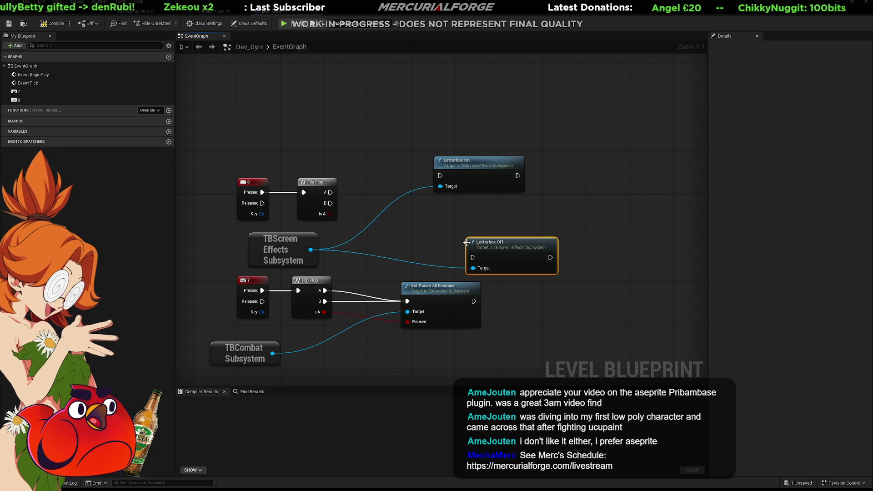
mouse_move(479, 260)
mouse_down()
mouse_move(331, 204)
mouse_move(400, 204)
mouse_up()
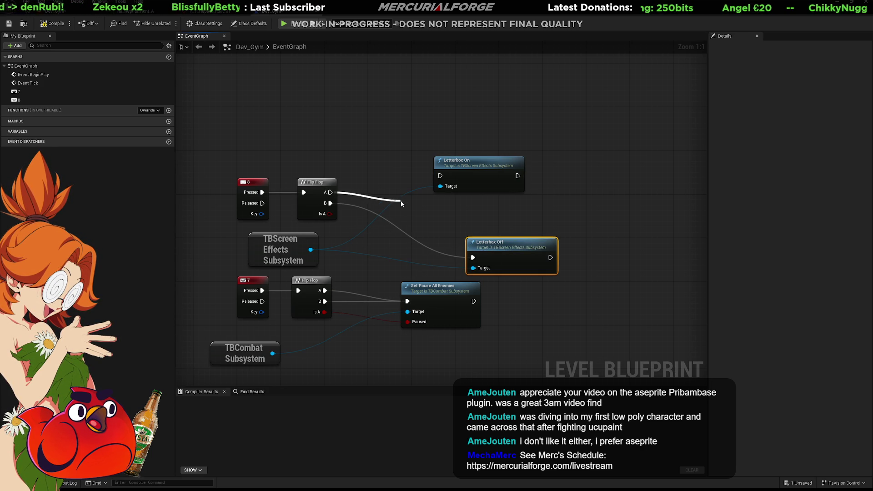
drag(438, 181, 439, 176)
mouse_move(505, 249)
mouse_down()
mouse_move(471, 231)
mouse_move(472, 211)
mouse_up()
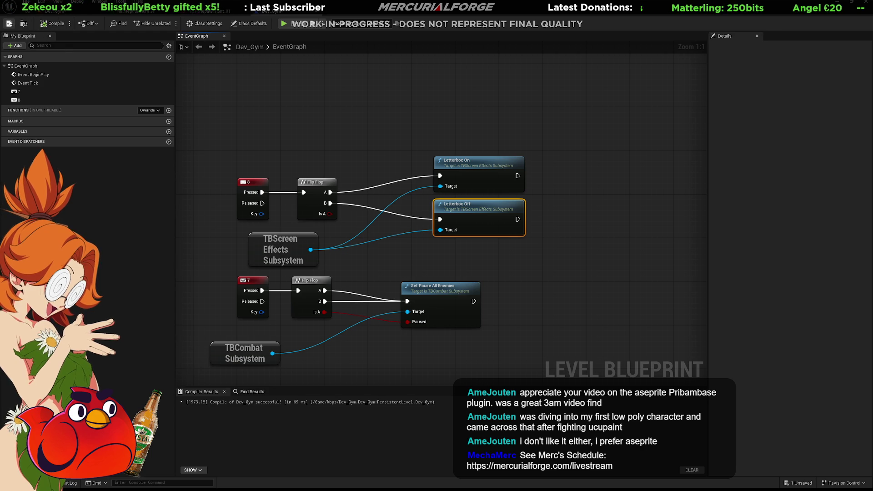
click(44, 14)
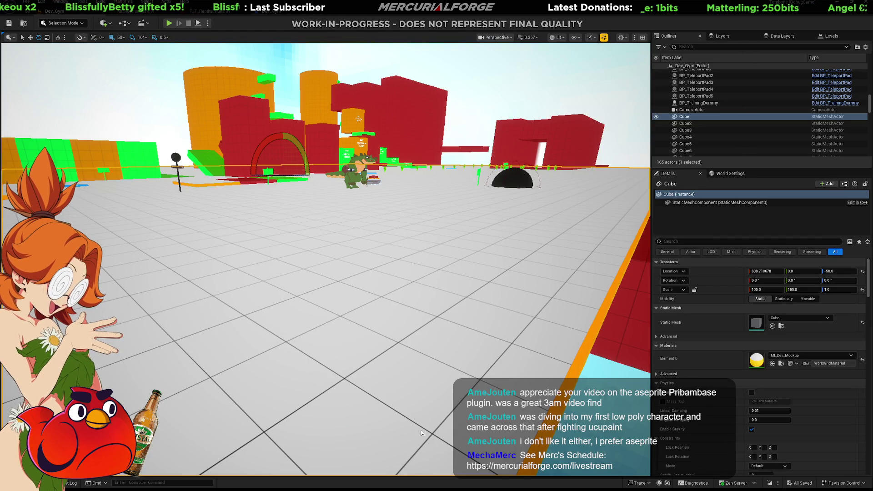
Play the level fullscreen, dashing left and right and dodging beside the crocodile
key(alt+p)
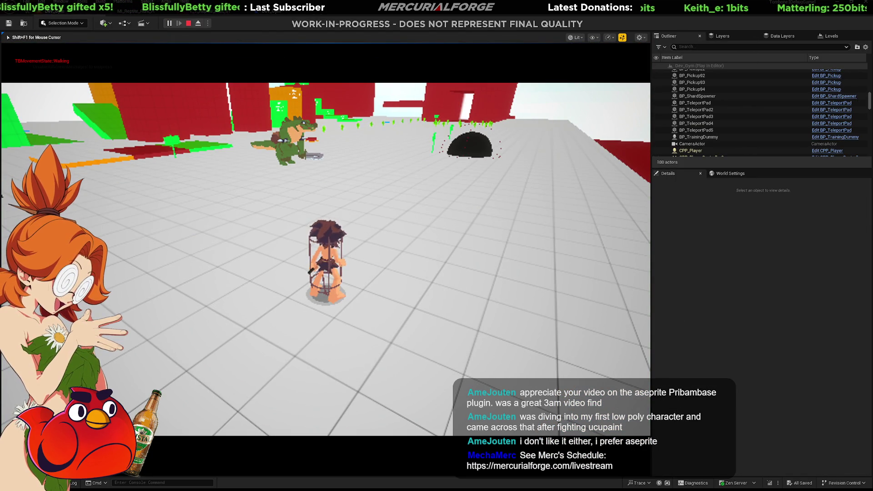
key(F11)
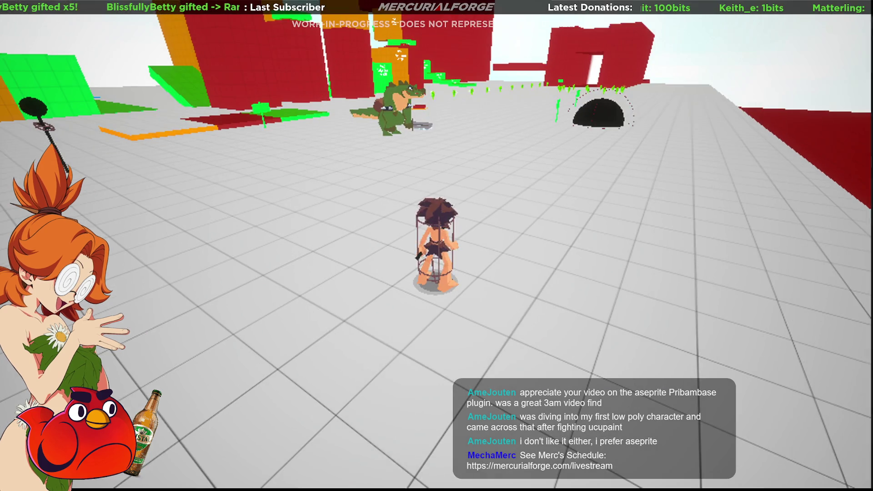
key(a)
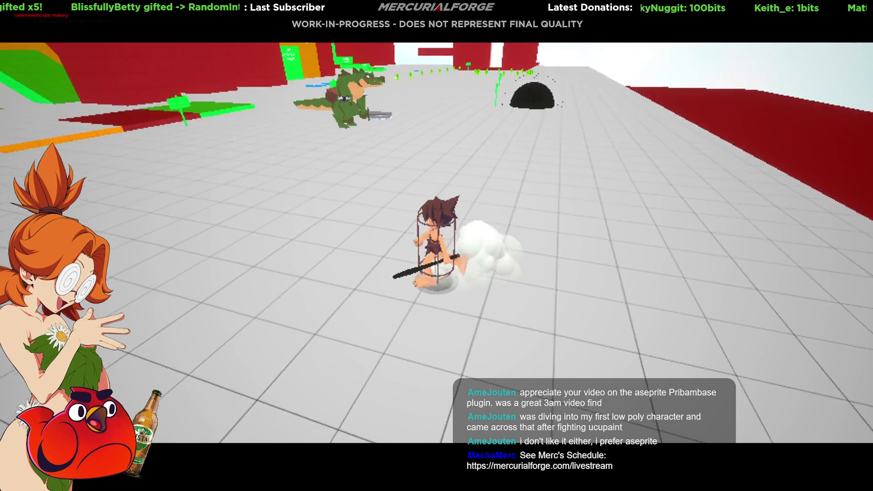
key(w)
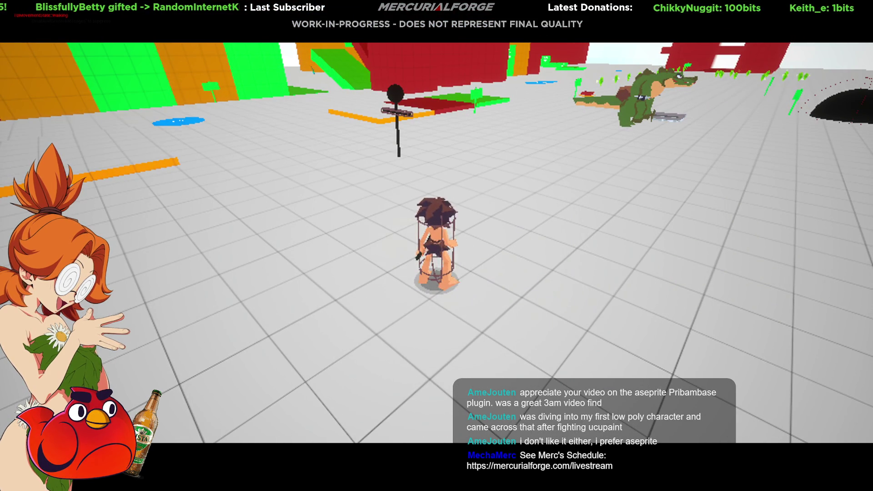
key(d)
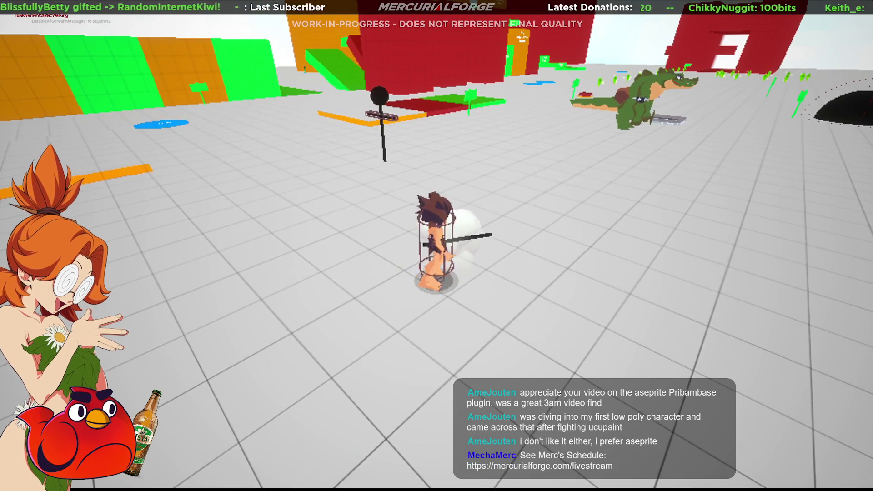
key(w)
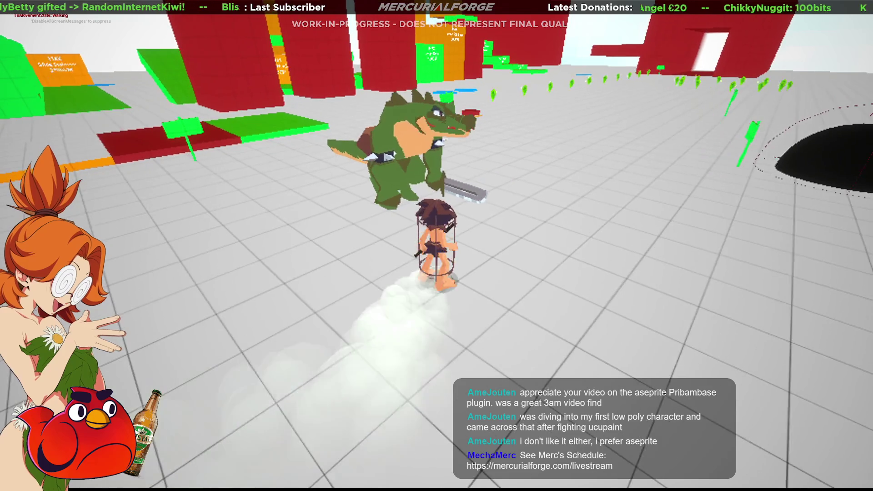
key(space)
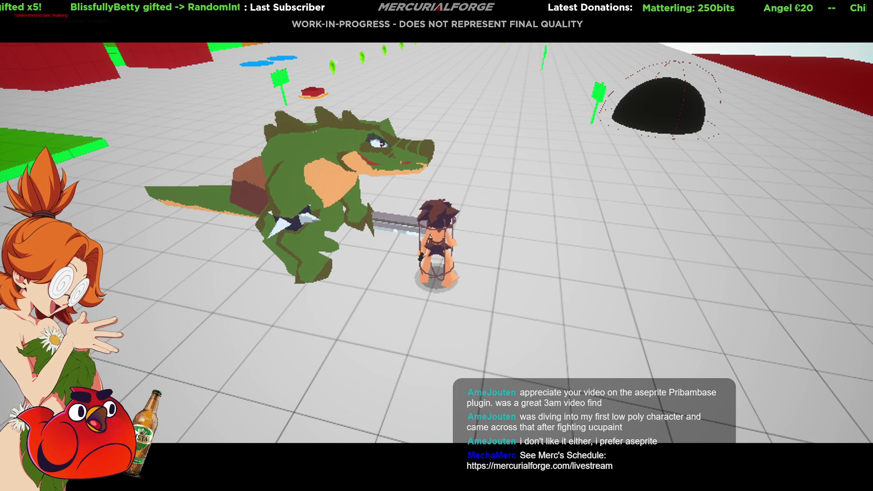
Stop the play session and bring the viewport in close to the crocodile
key(Escape)
alt+drag(396, 282, 312, 275)
alt+right_drag(312, 276, 425, 270)
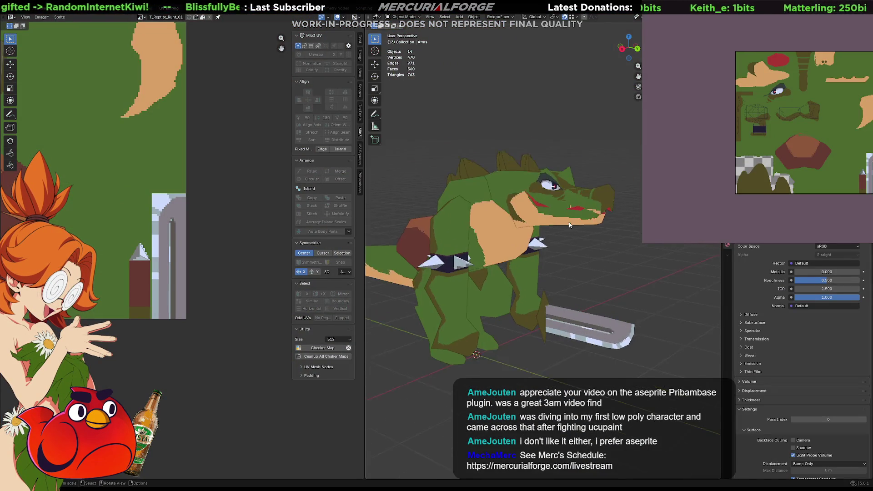
Zoom onto the reptile's eye, then select head object Cube.001 and enter Edit Mode
mouse_move(555, 254)
middle_down()
mouse_move(491, 263)
mouse_move(503, 249)
mouse_move(535, 242)
mouse_move(446, 219)
middle_up()
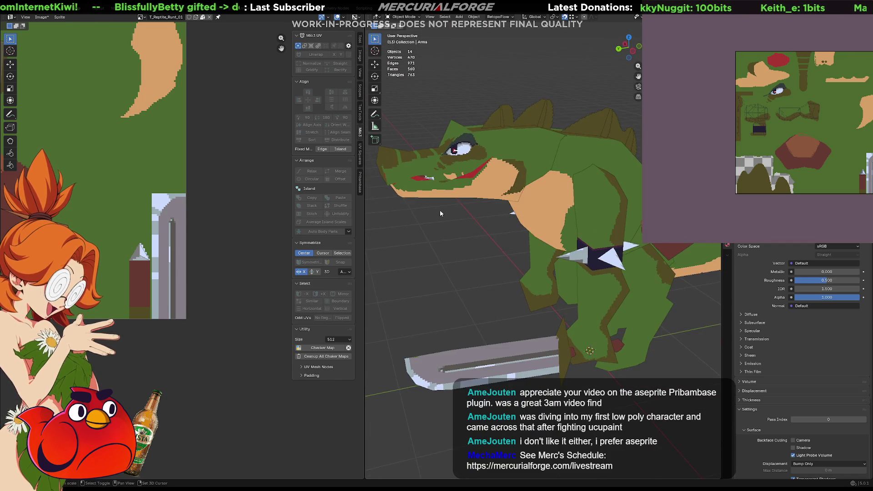
scroll(536, 301, up, 6)
middle_drag(560, 311, 409, 254)
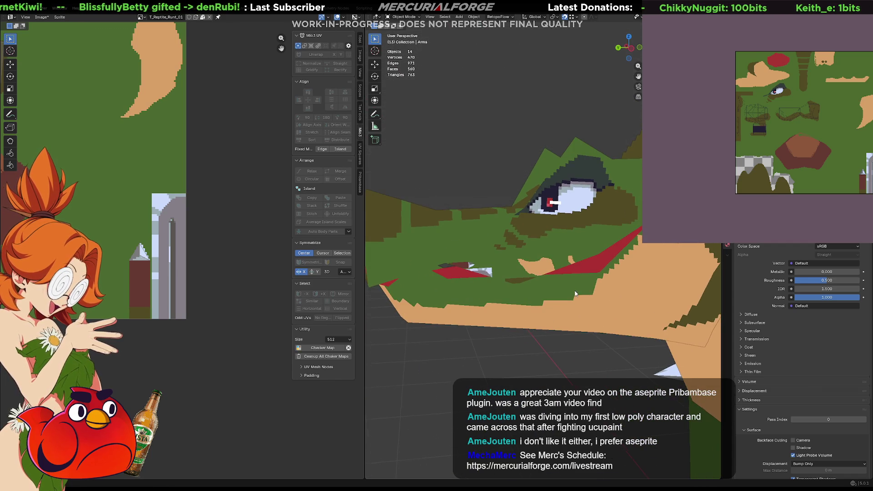
scroll(112, 123, down, 3)
scroll(111, 121, up, 4)
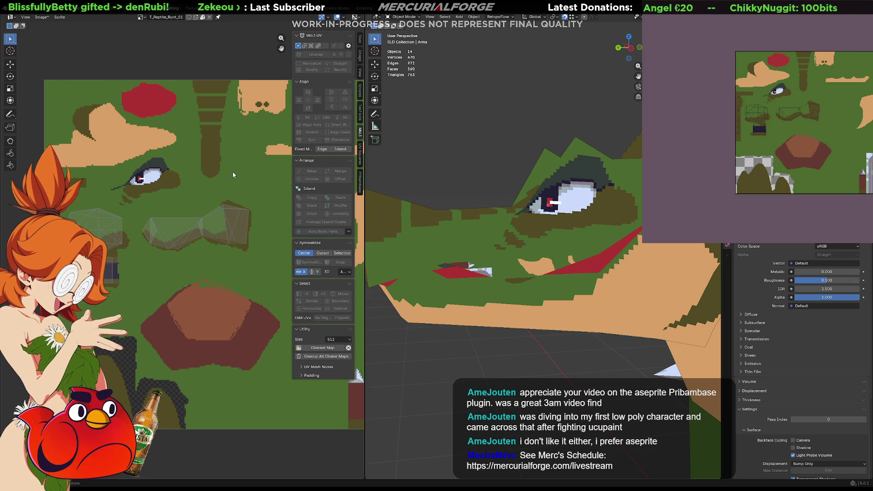
middle_drag(450, 232, 507, 247)
click(563, 253)
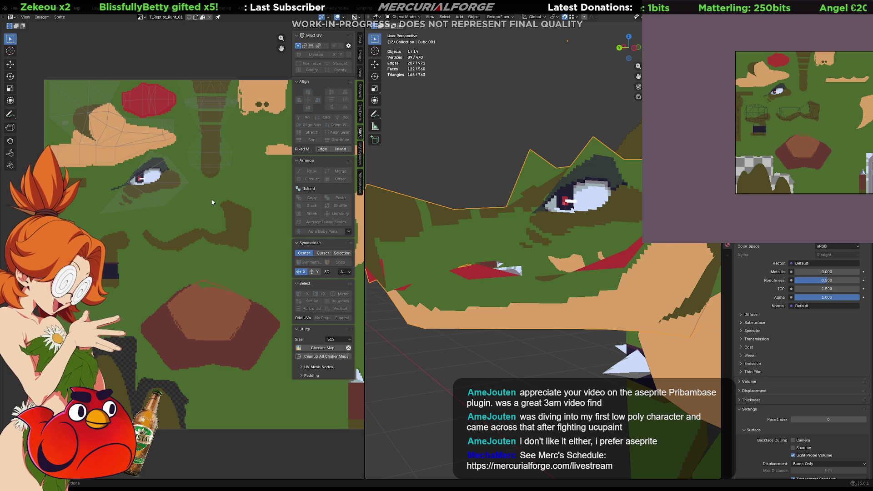
scroll(212, 203, down, 5)
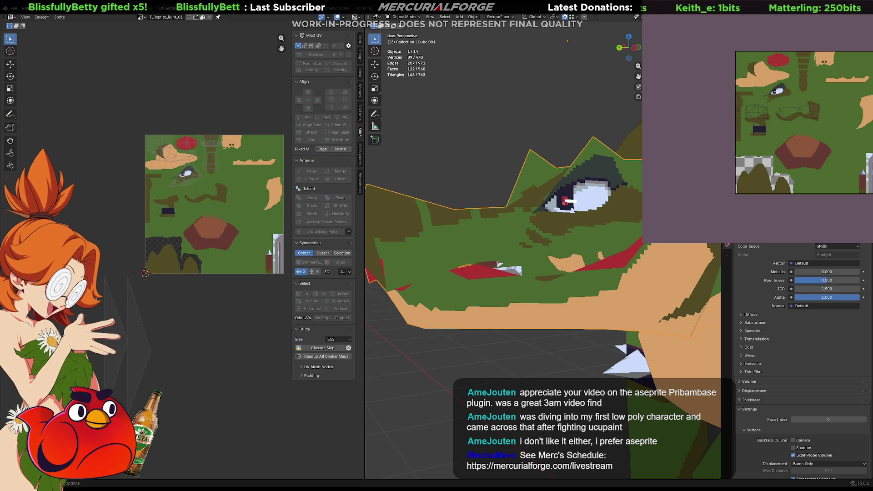
key(Tab)
Shrink the two small UV triangles near the mouth and move them onto the texture
drag(182, 434, 91, 276)
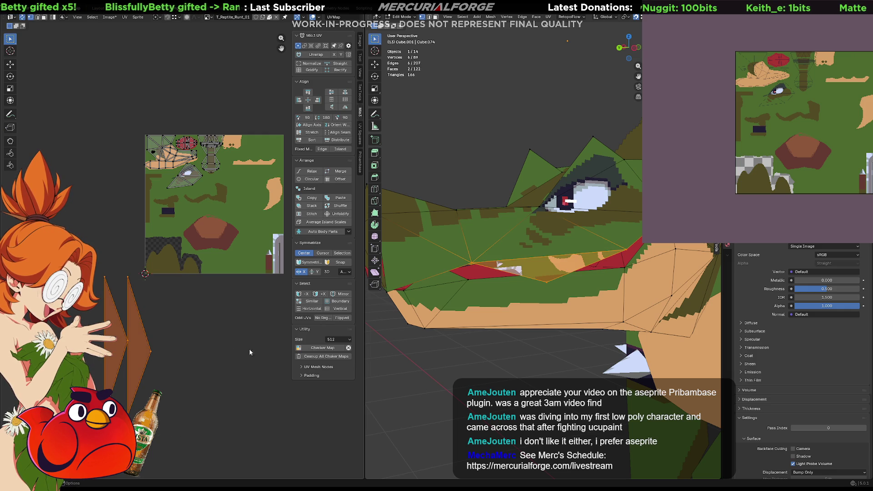
key(alt+a)
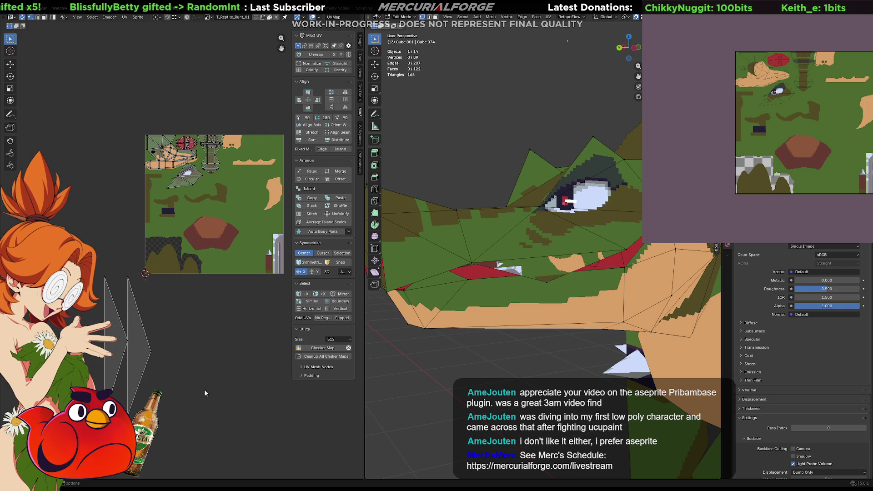
drag(171, 424, 84, 352)
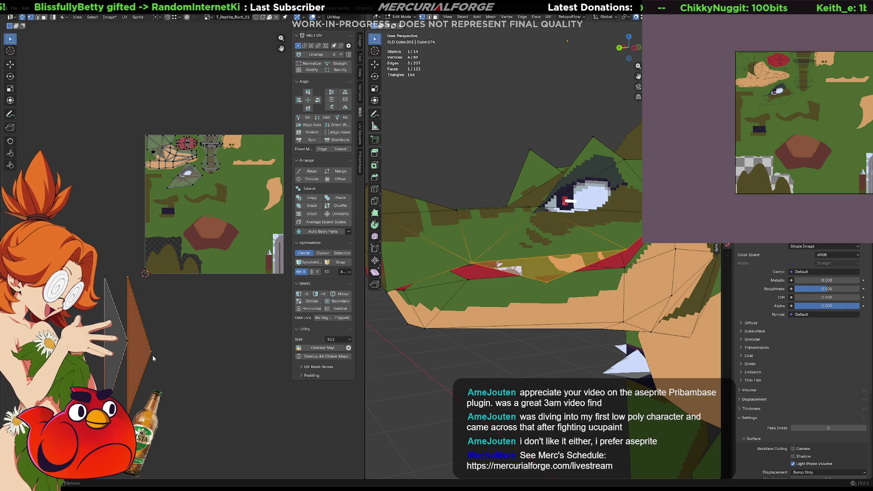
key(s)
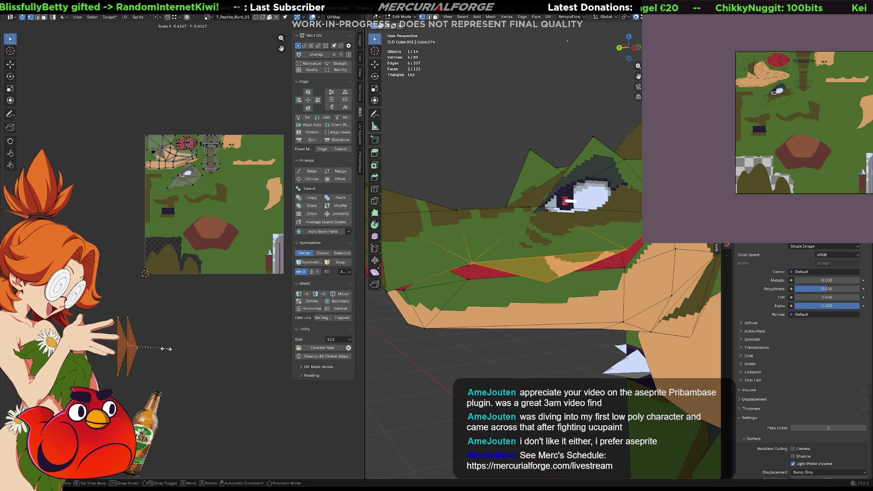
key(g)
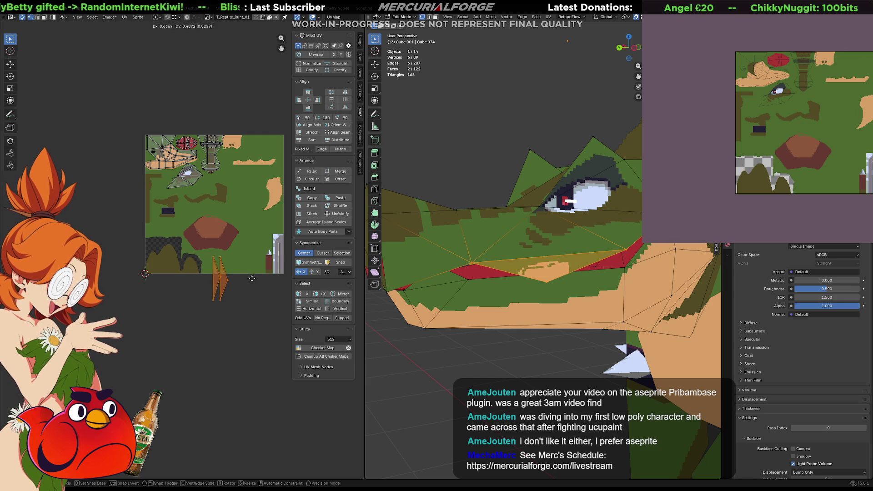
click(283, 245)
Apply a one-segment vertex bevel to the selected snout vertex on the lip edge
scroll(547, 287, up, 1)
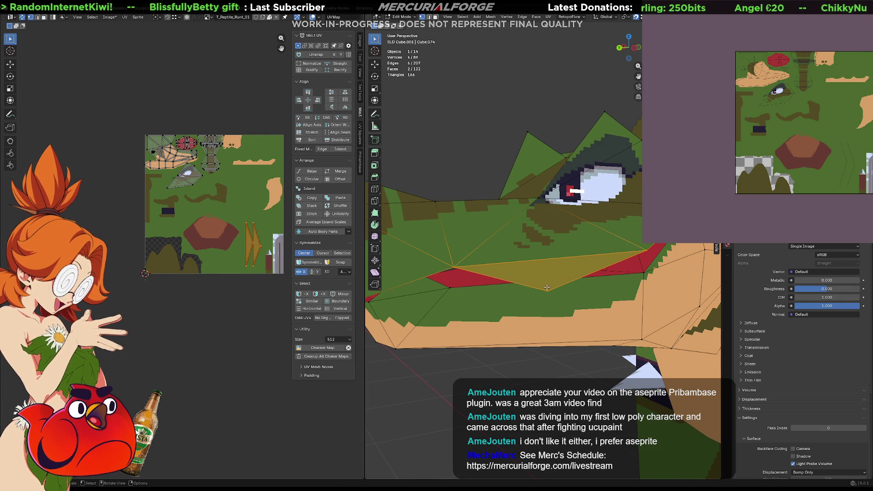
click(547, 288)
middle_drag(547, 287, 529, 287)
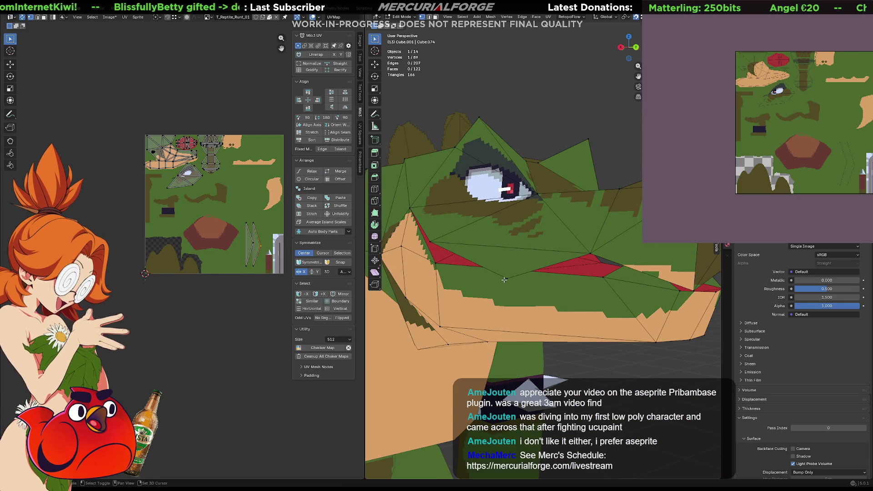
key(ctrl+b)
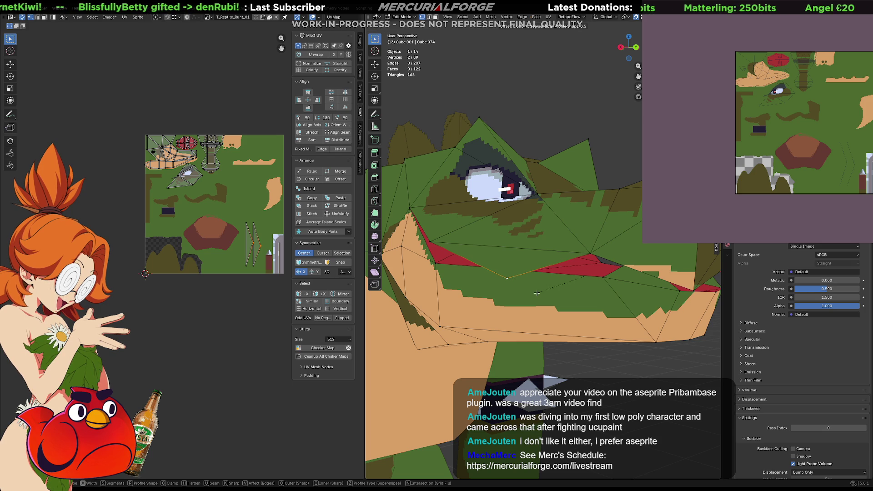
click(569, 283)
click(540, 286)
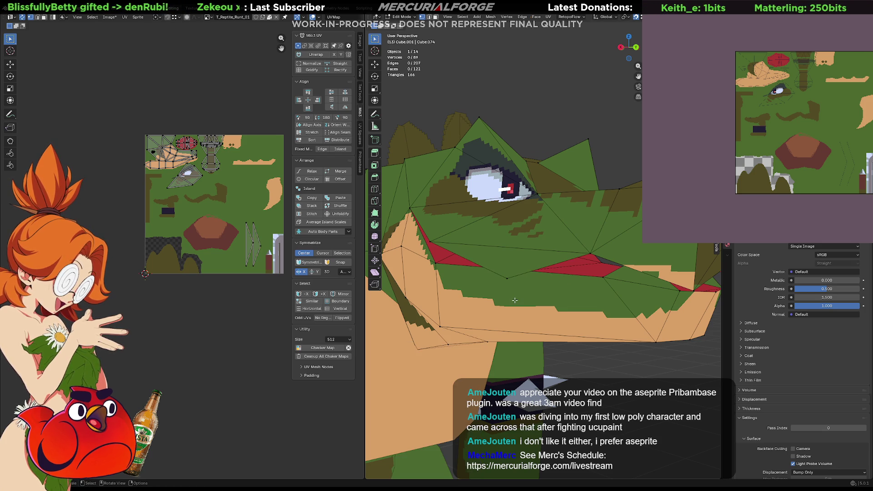
Bevel the second lip vertex and lower the new lip edges about 0.04 m along Z
middle_drag(538, 280, 551, 267)
ctrl+click(552, 266)
key(ctrl+b)
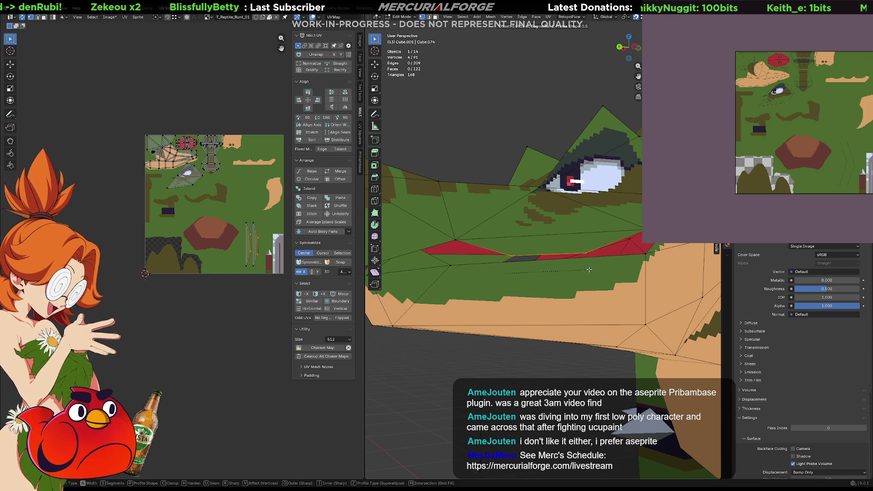
click(589, 269)
key(g)
key(z)
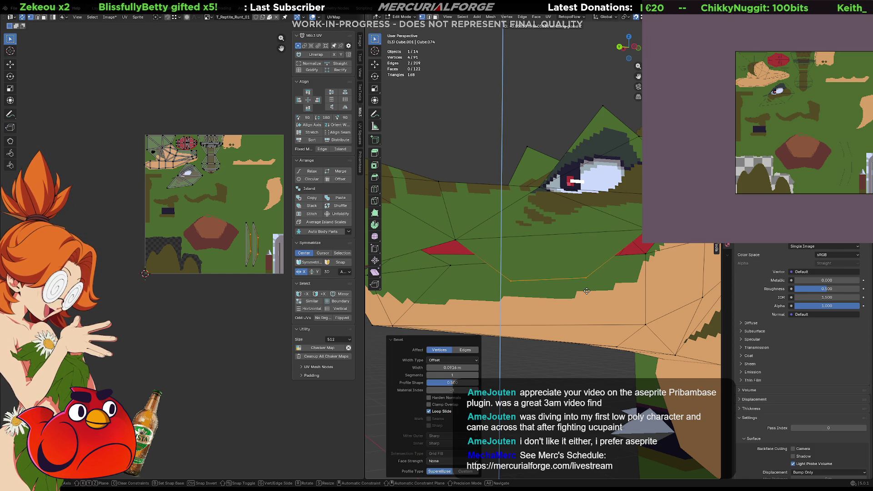
click(587, 285)
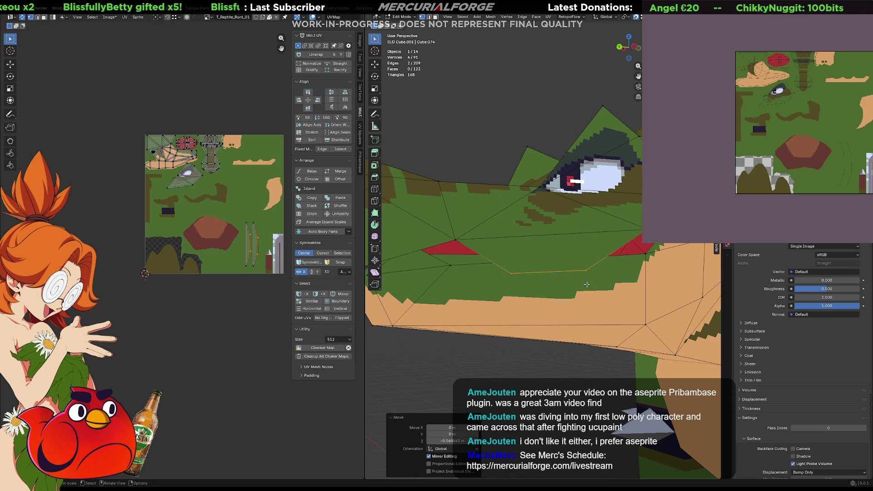
scroll(272, 209, up, 6)
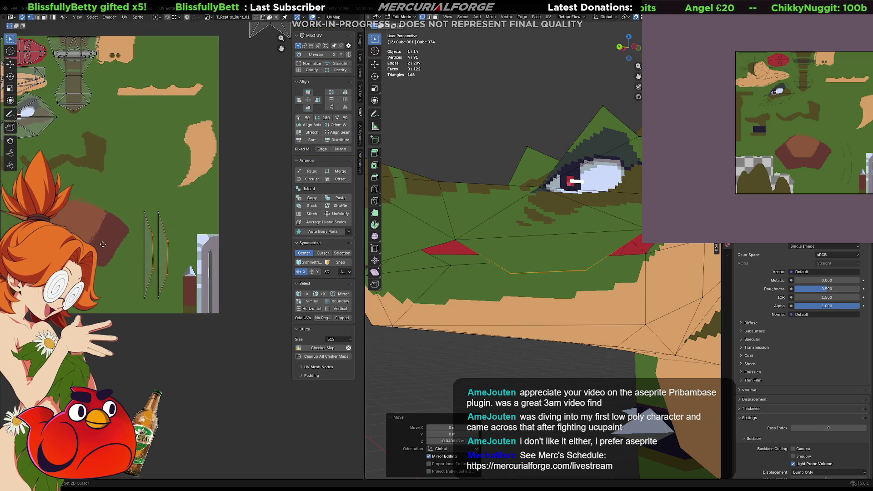
Move the right UV island's top, lower and bottom vertices left onto the left island
scroll(153, 238, up, 2)
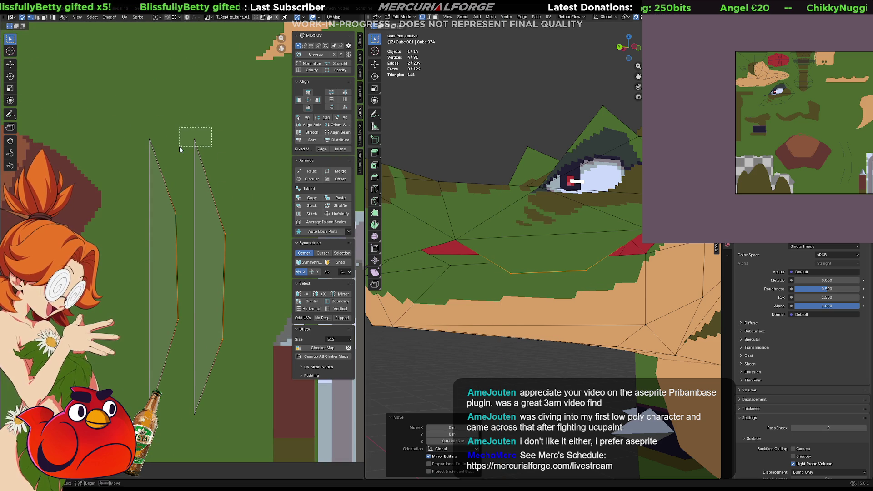
drag(211, 127, 183, 146)
key(g)
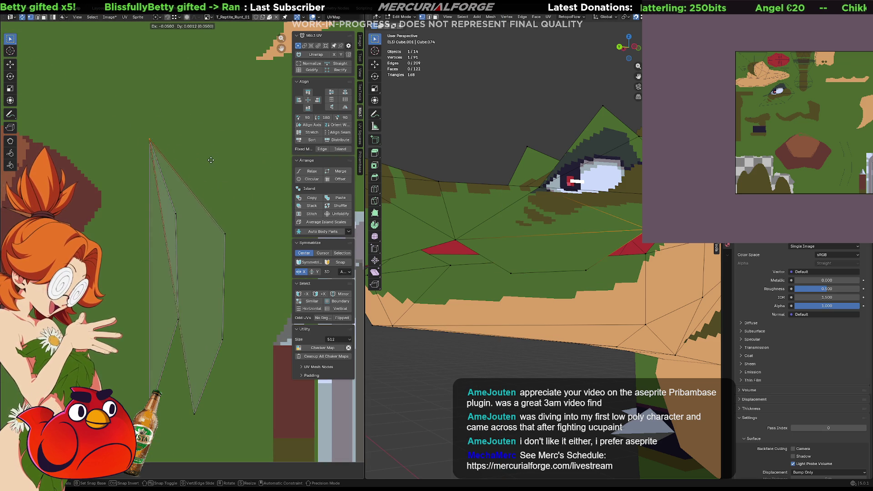
click(217, 159)
drag(247, 194, 208, 263)
key(g)
click(159, 239)
drag(186, 434, 187, 434)
key(g)
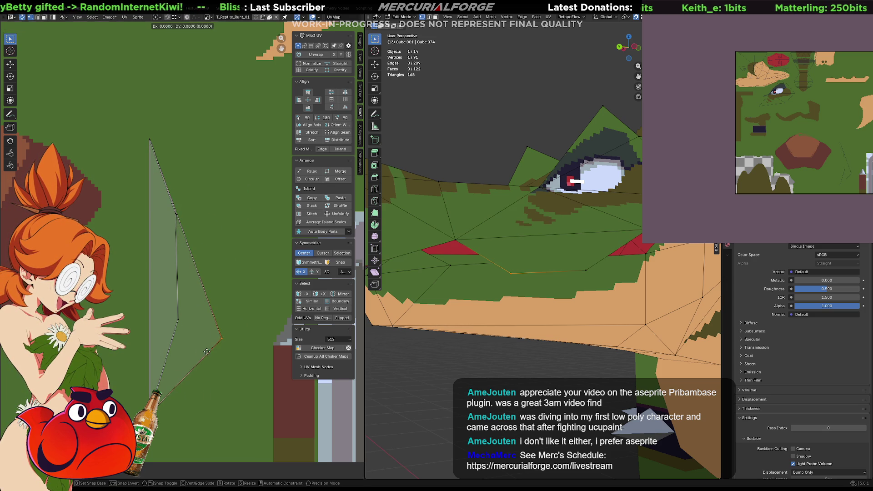
click(160, 332)
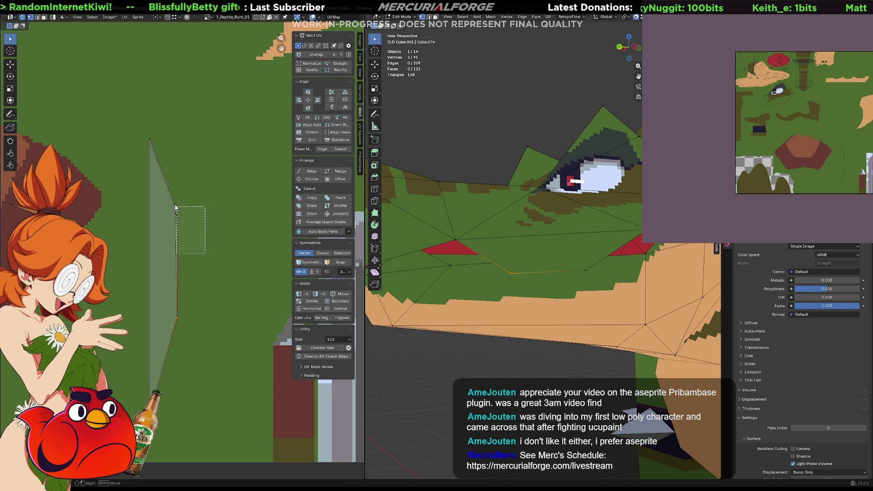
Shift the island's right-hand UV edge slightly outward and lower its top vertex
drag(212, 205, 171, 330)
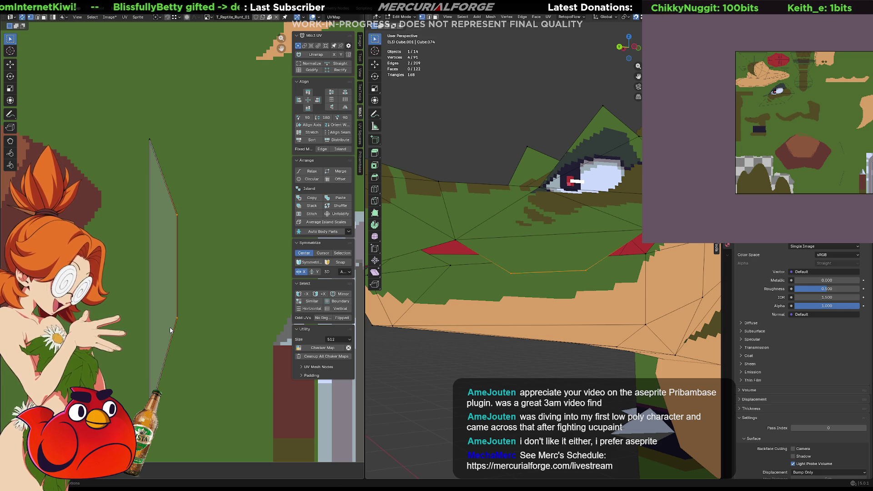
key(g)
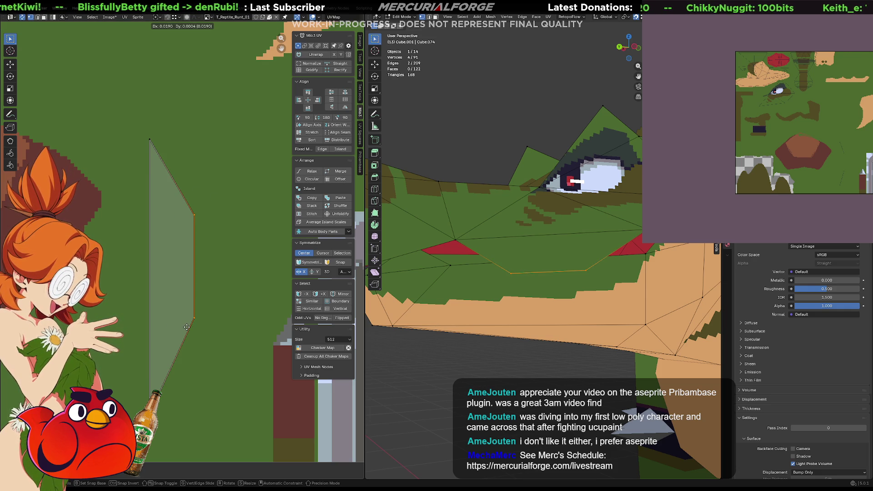
click(190, 327)
key(g)
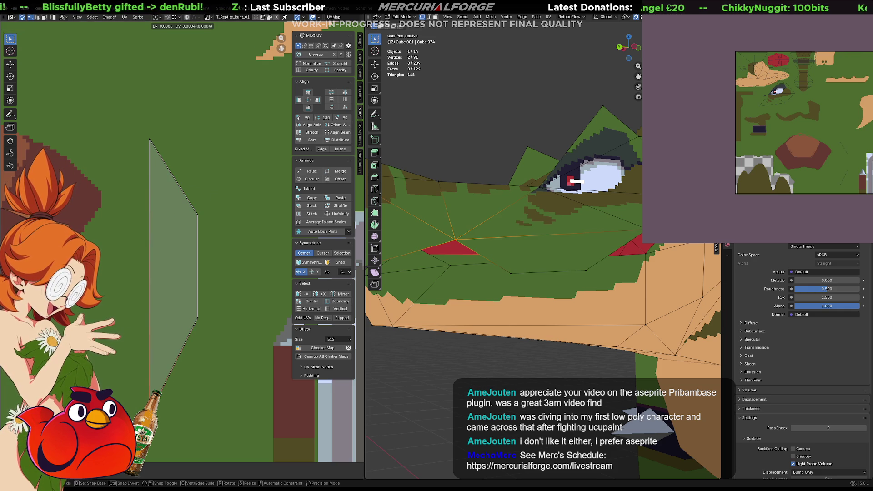
click(164, 228)
drag(142, 153, 142, 154)
key(g)
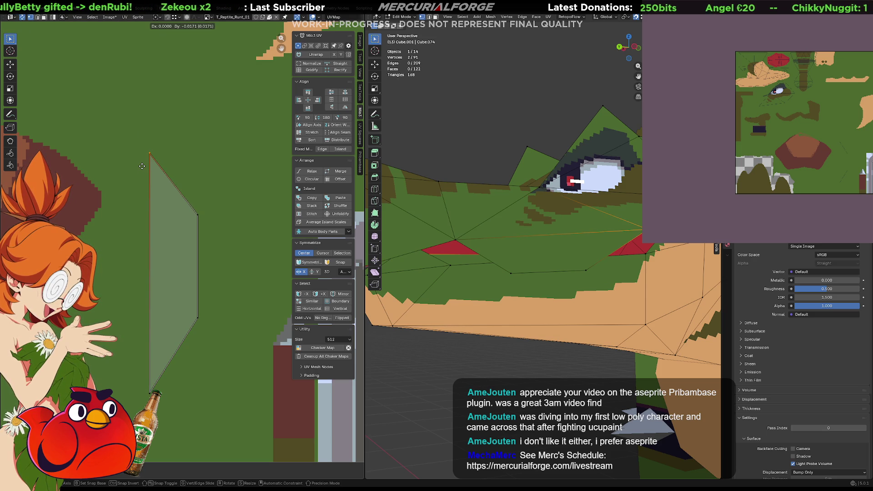
click(139, 166)
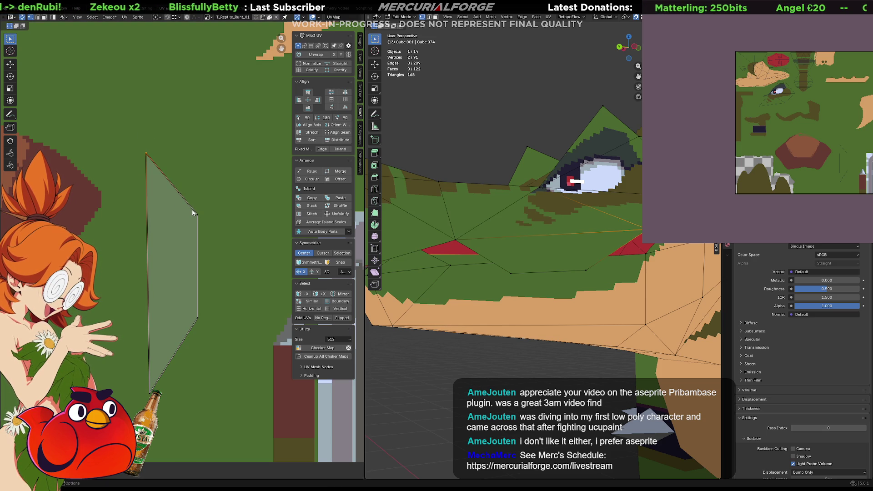
scroll(209, 206, down, 4)
Move the whole mouth UV island onto a plain green area of the texture
drag(210, 191, 167, 309)
key(g)
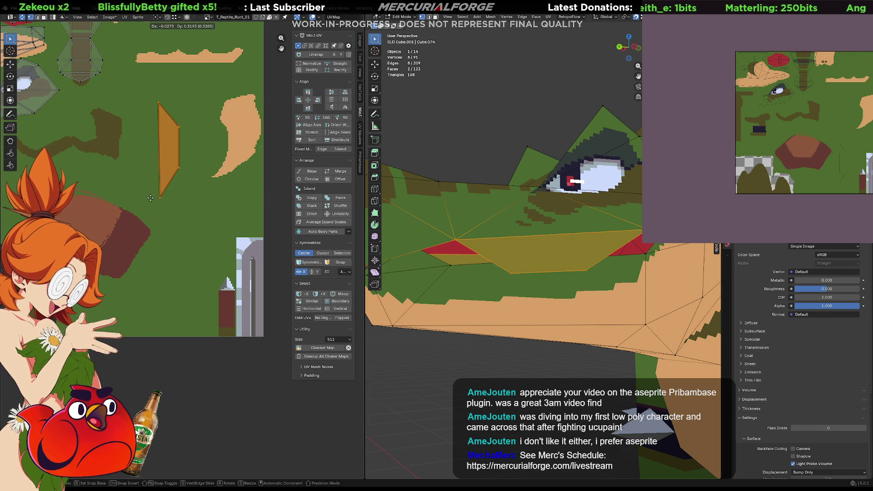
click(138, 170)
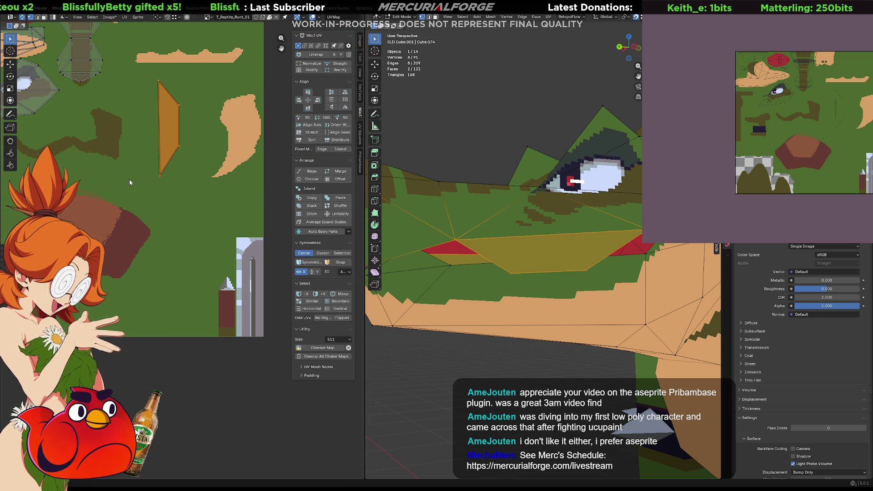
key(g)
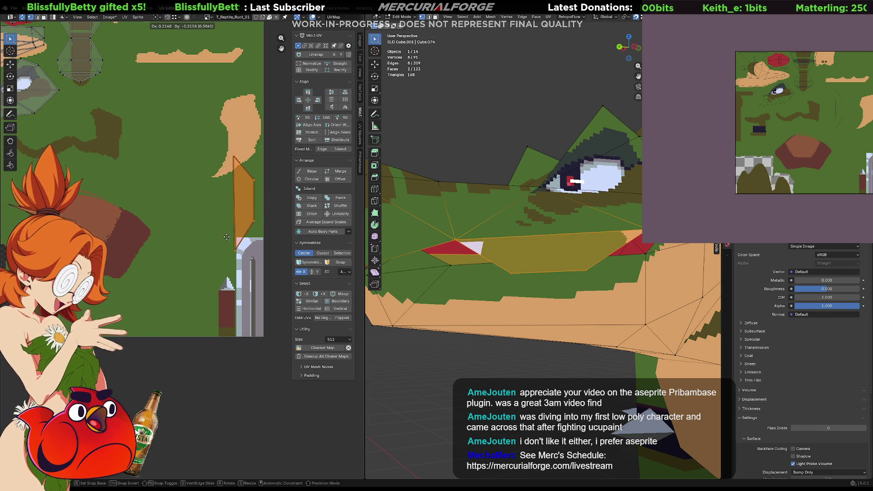
click(235, 236)
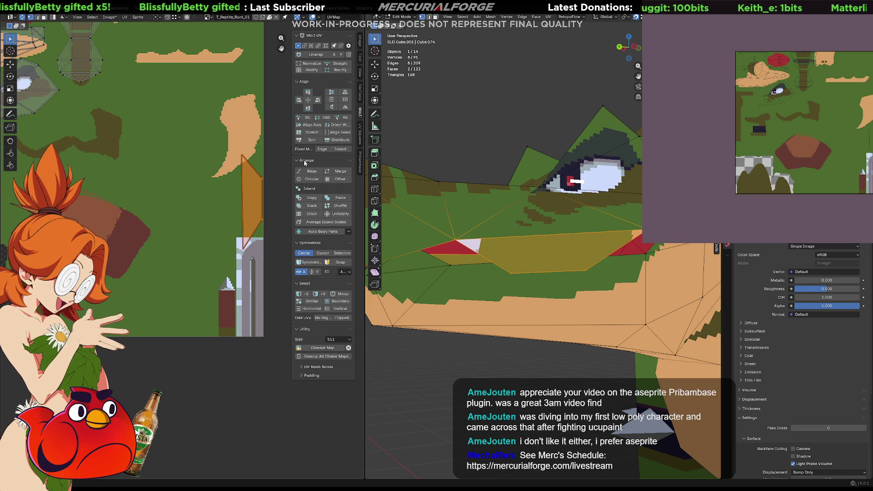
scroll(199, 173, up, 2)
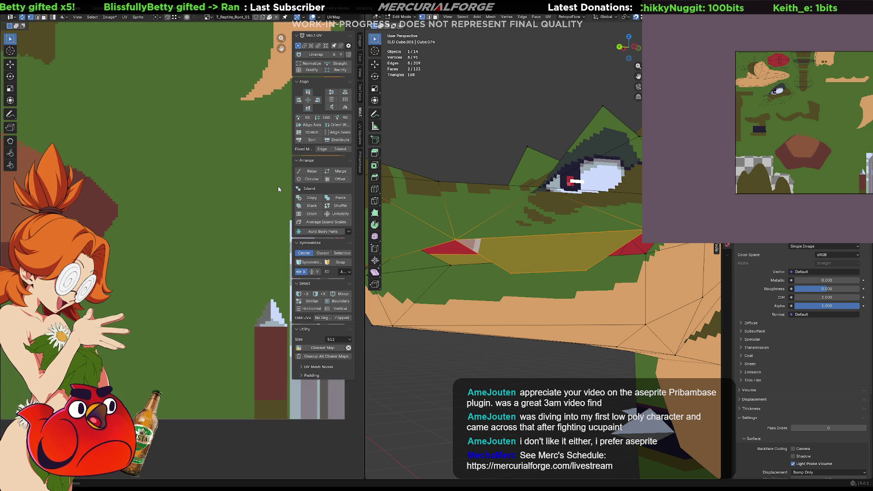
middle_drag(200, 173, 185, 269)
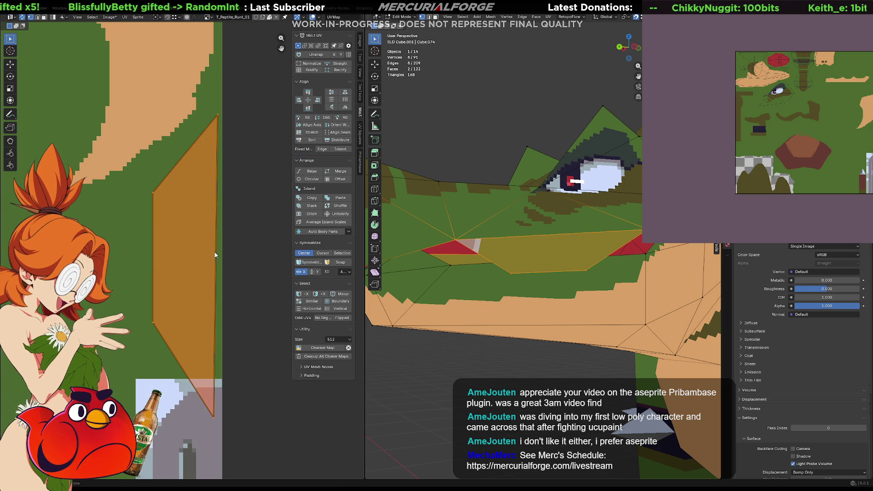
Nudge the island's bottom vertex up-right and its top vertex to the right
click(237, 408)
click(224, 415)
key(g)
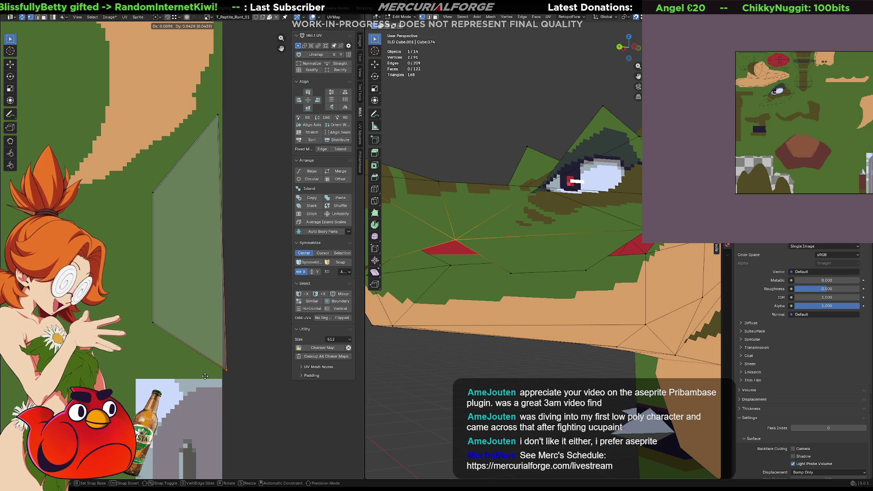
click(205, 375)
drag(237, 108, 201, 126)
key(g)
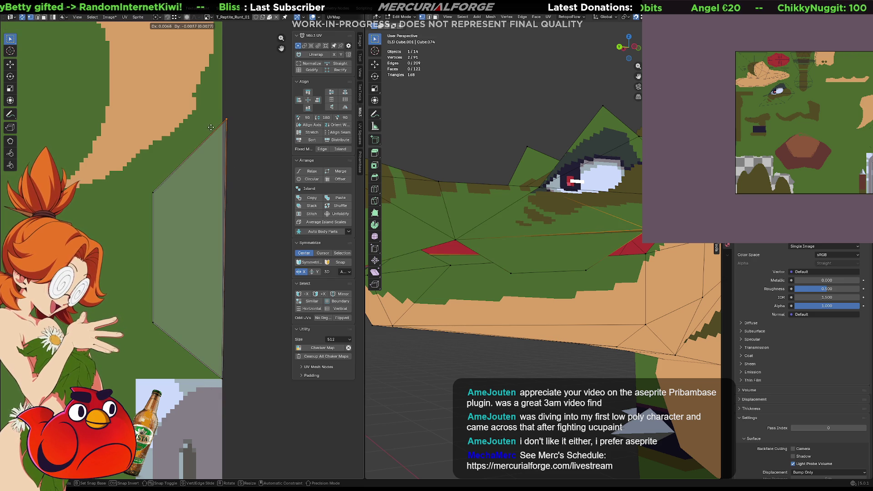
click(209, 128)
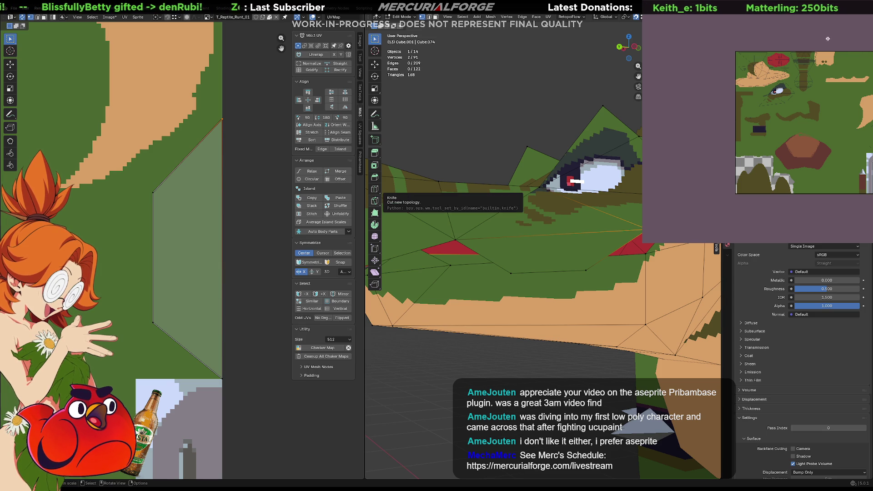
Bring the texture's curved grey band into view, view the head from the side, and clear the UV selection
scroll(788, 143, up, 4)
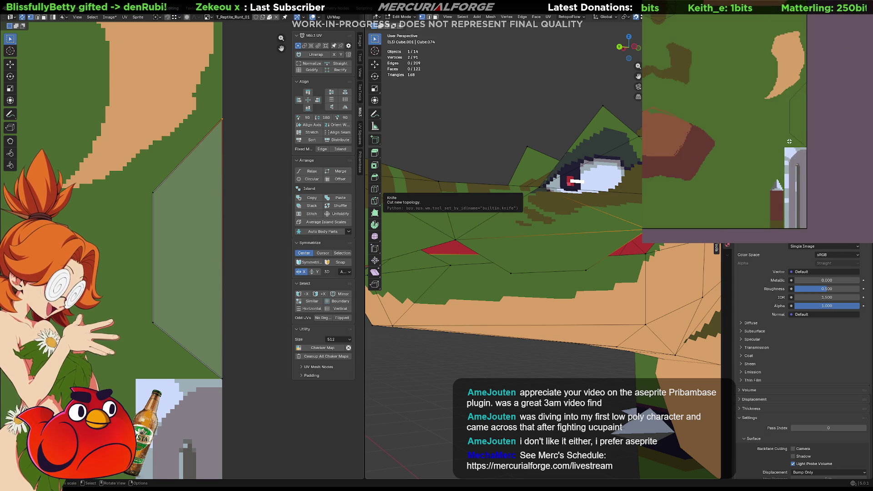
scroll(788, 142, up, 3)
middle_drag(805, 90, 807, 128)
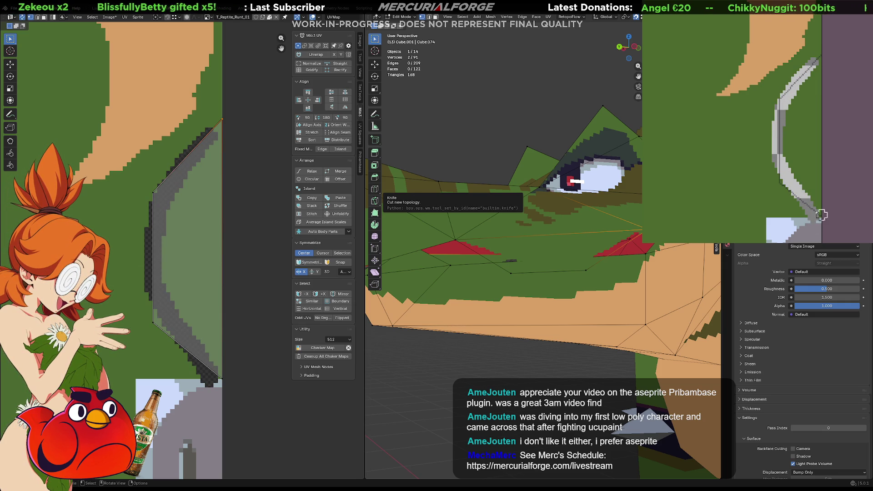
mouse_move(546, 282)
middle_down()
mouse_move(499, 338)
mouse_move(571, 295)
mouse_move(664, 303)
middle_up()
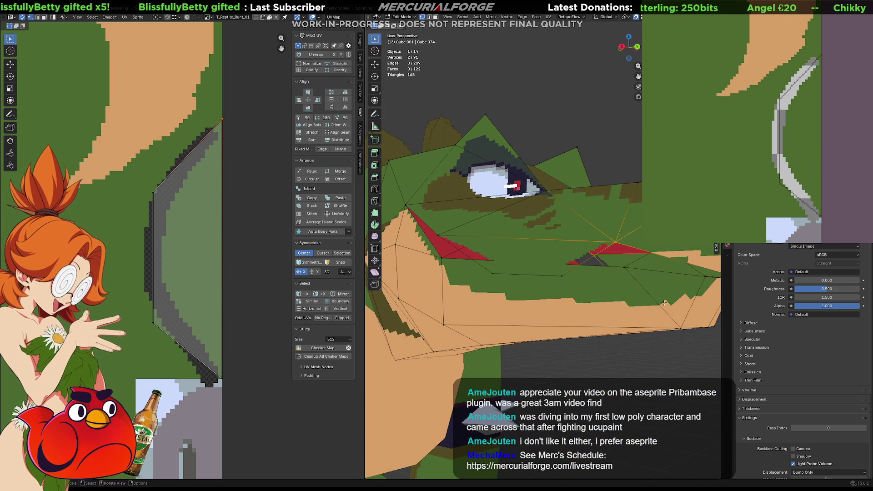
click(240, 177)
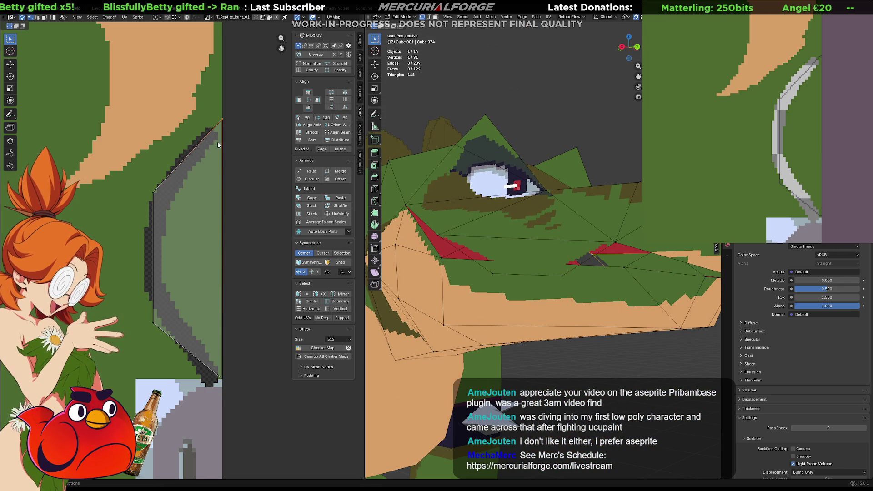
click(237, 163)
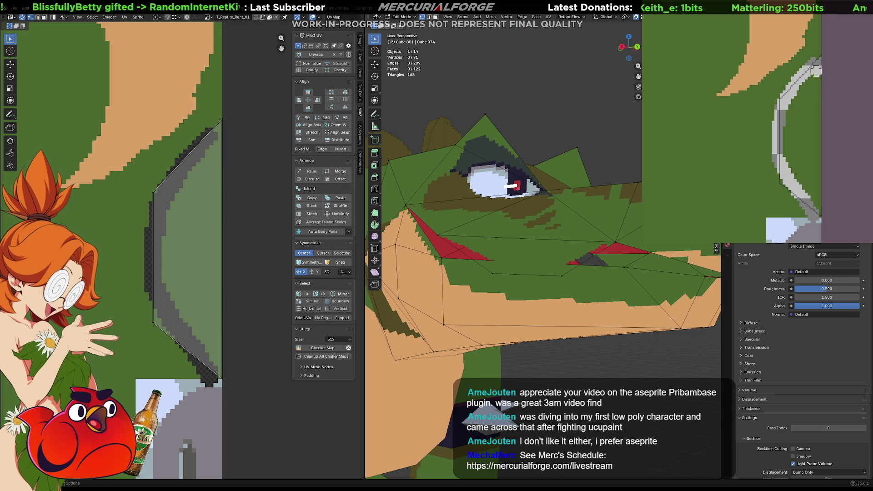
Paint lighter grey strokes down and up the curved grey band
drag(816, 80, 780, 124)
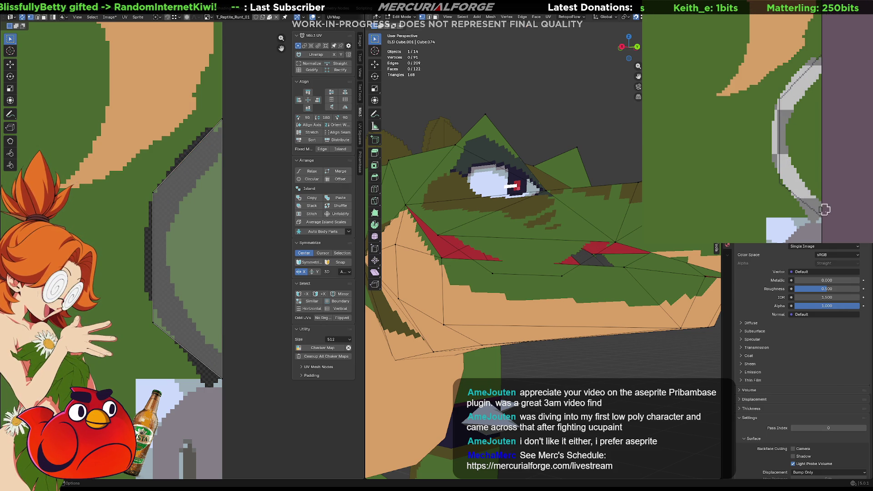
mouse_move(791, 162)
mouse_down()
mouse_move(814, 86)
mouse_move(792, 132)
mouse_move(830, 207)
mouse_up()
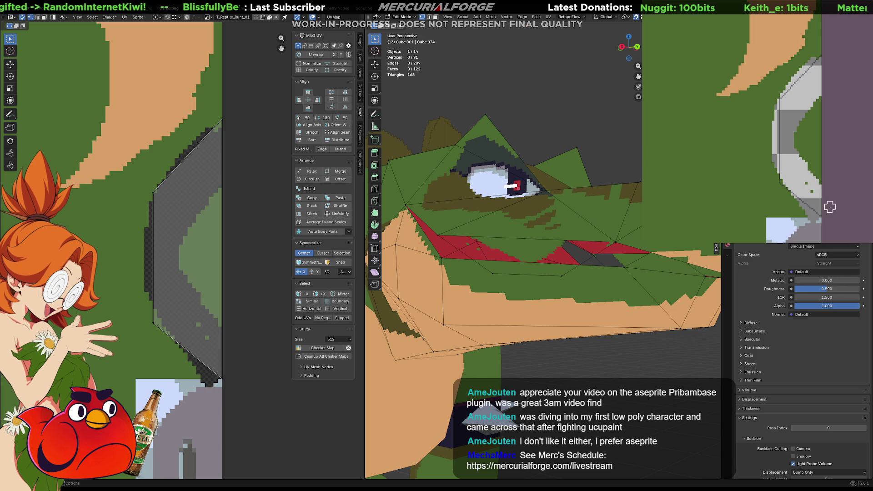
drag(788, 158, 827, 215)
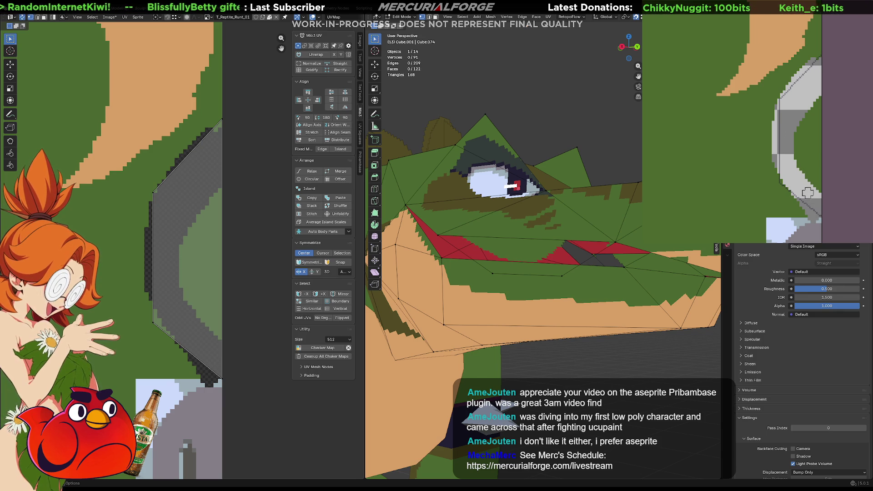
mouse_move(792, 135)
mouse_down()
mouse_move(794, 182)
mouse_move(830, 218)
mouse_up()
drag(783, 149, 830, 212)
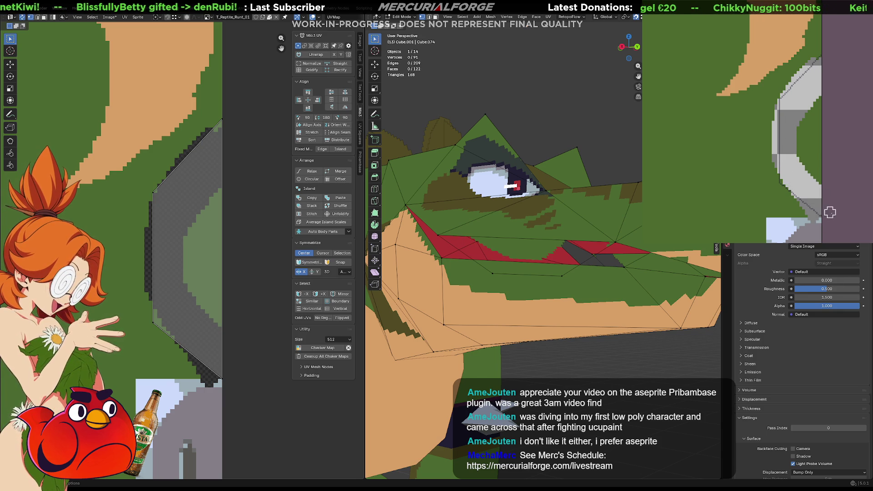
scroll(642, 299, down, 3)
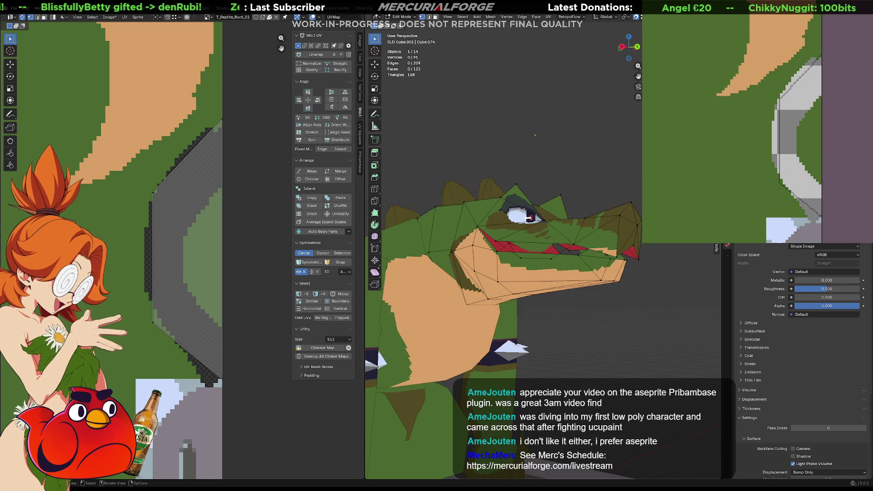
Draw a dark line along the jaw in the texture and bucket-fill the area below dark green
mouse_move(647, 298)
middle_down()
mouse_move(614, 287)
mouse_move(643, 295)
mouse_move(625, 291)
mouse_move(634, 304)
mouse_move(621, 307)
mouse_move(617, 331)
mouse_move(624, 302)
middle_up()
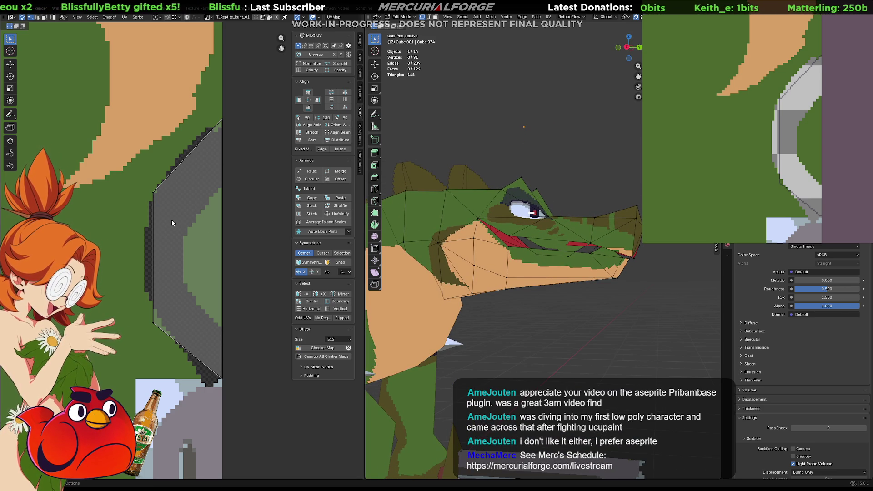
mouse_move(794, 163)
middle_down()
mouse_move(789, 189)
mouse_move(800, 208)
mouse_move(763, 195)
mouse_move(800, 241)
middle_up()
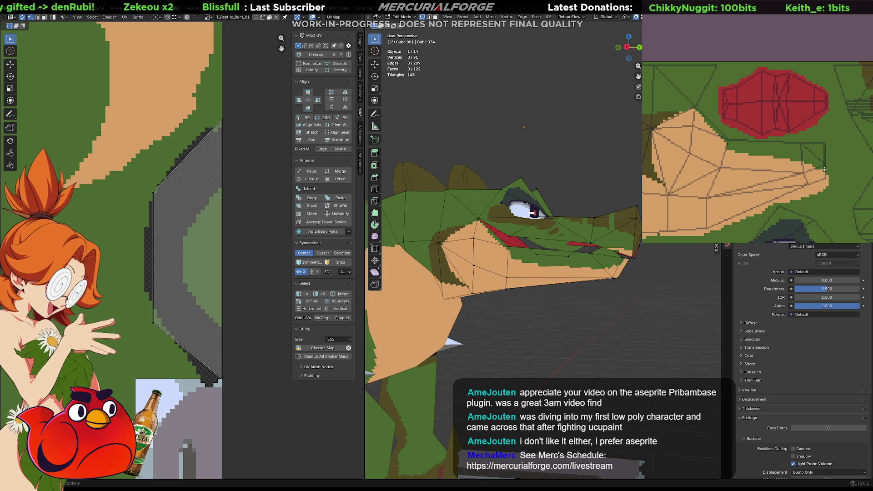
mouse_move(819, 142)
mouse_down()
mouse_move(725, 139)
mouse_move(730, 152)
mouse_move(794, 159)
mouse_up()
click(794, 152)
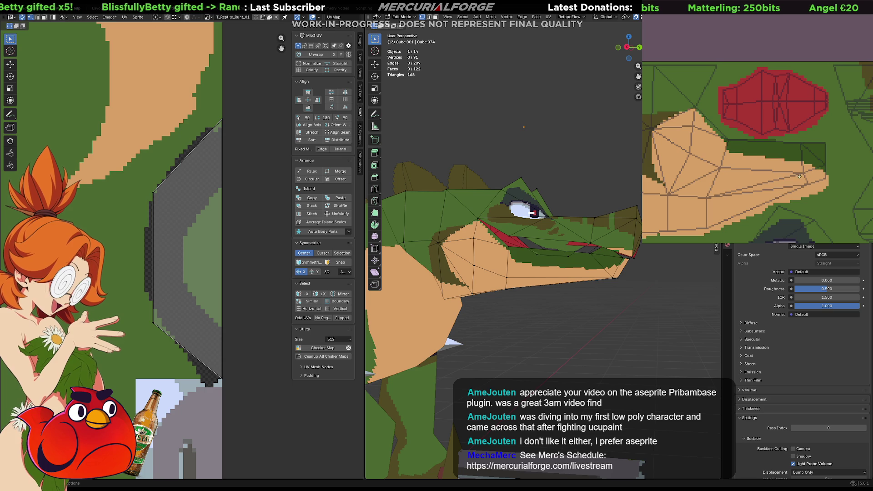
mouse_move(482, 318)
middle_down()
mouse_move(505, 326)
mouse_move(568, 309)
middle_up()
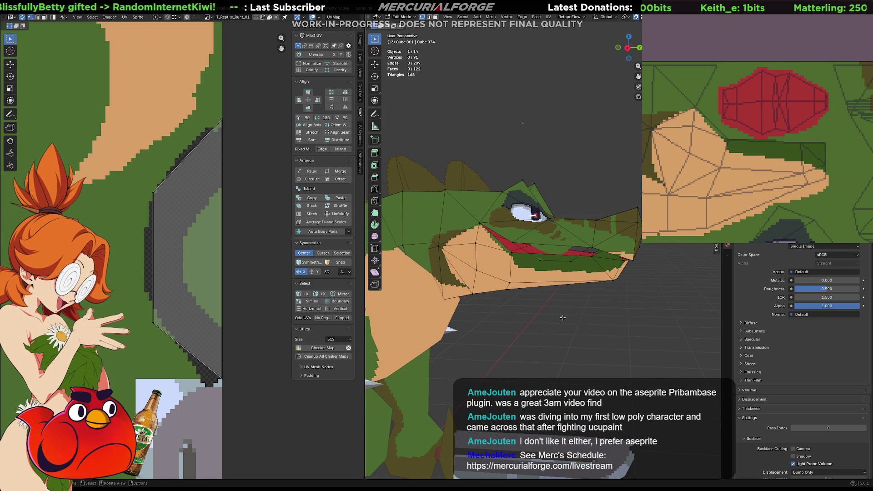
Select the mouth faces, narrow them to the lower lip edges, then clear the selection
key(l)
key(ctrl+z)
key(ctrl+z)
key(alt+a)
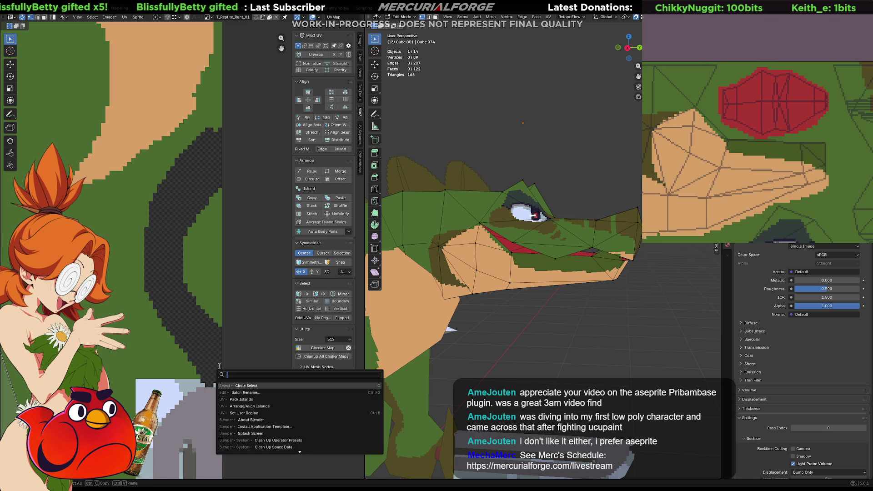
Zoom in on the texture's grey ring and bucket-fill it with green
scroll(773, 137, up, 5)
mouse_move(750, 145)
middle_down()
mouse_move(778, 130)
mouse_move(697, 35)
middle_up()
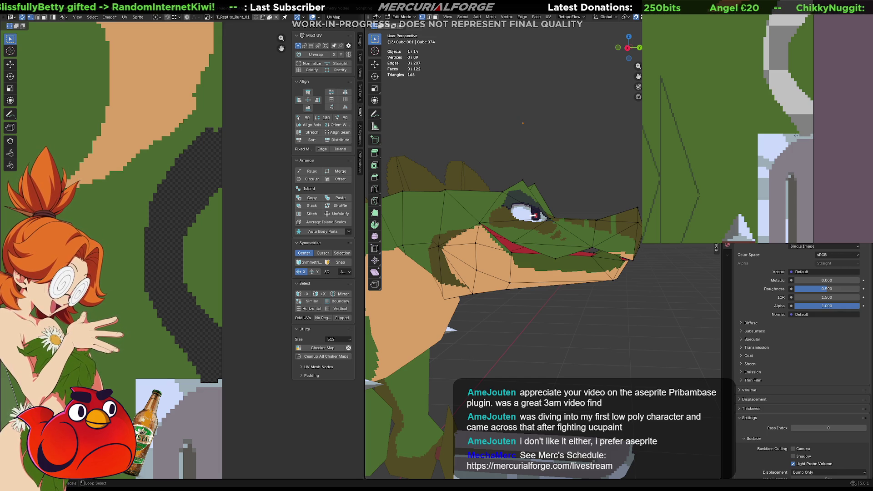
scroll(816, 134, up, 2)
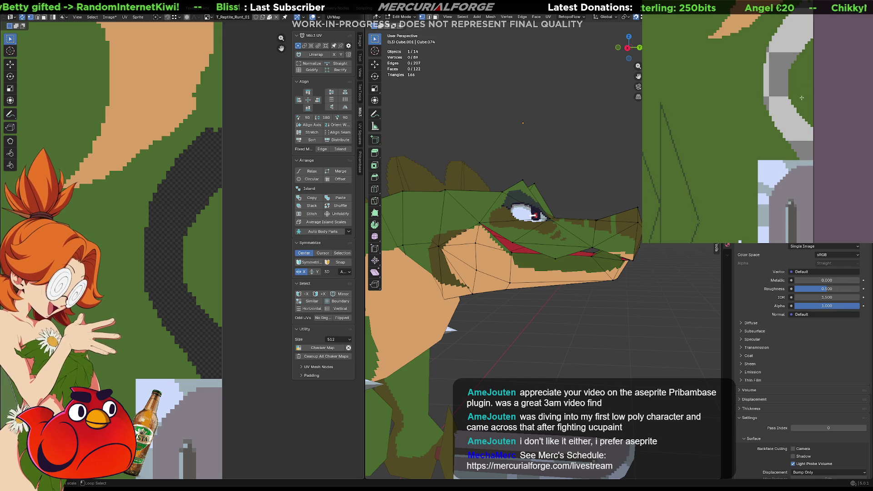
click(811, 144)
middle_drag(810, 144, 808, 144)
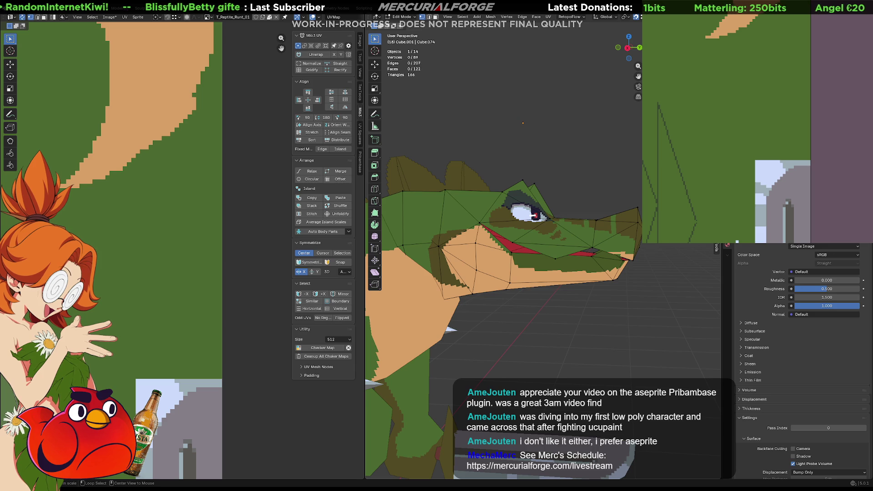
Review the whole reptile and its texture, then undo the brown patches back to tan
scroll(583, 288, down, 3)
middle_drag(577, 289, 583, 288)
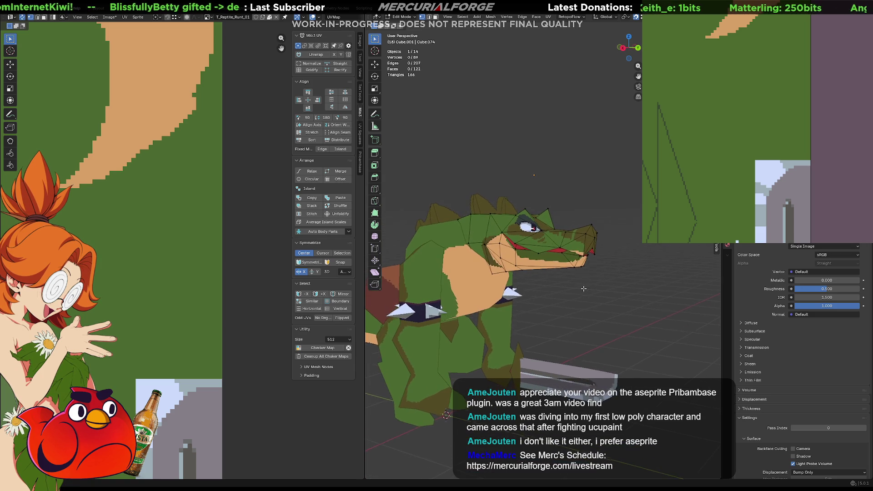
scroll(276, 184, down, 2)
key(F3)
key(Escape)
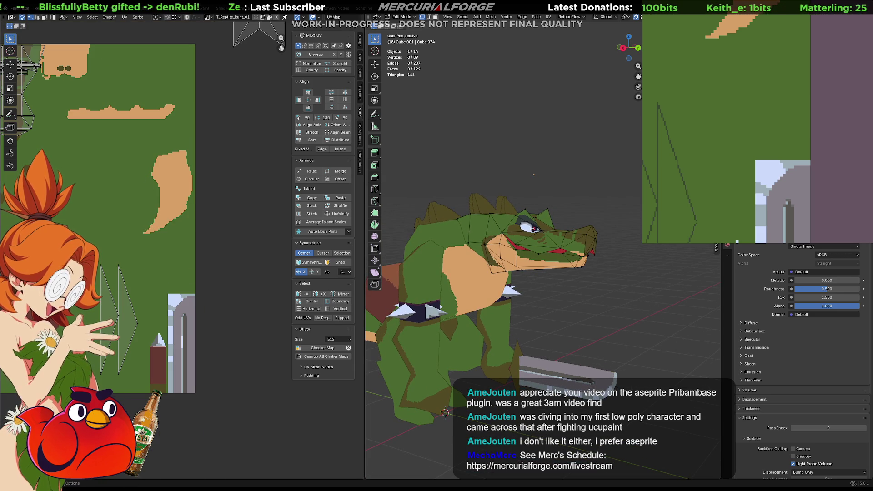
scroll(856, 138, down, 5)
scroll(856, 137, up, 5)
mouse_move(856, 137)
middle_down()
mouse_move(724, 110)
mouse_move(772, 110)
mouse_move(686, 131)
middle_up()
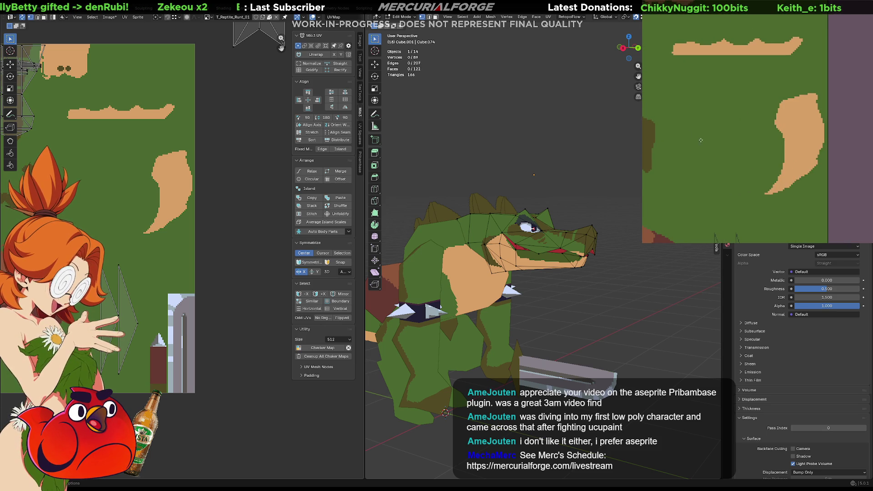
middle_drag(754, 52, 790, 72)
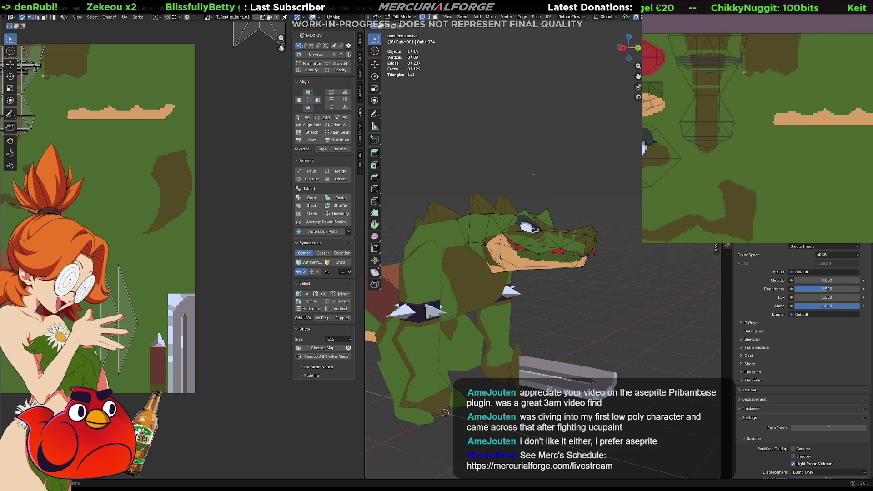
middle_drag(545, 191, 500, 195)
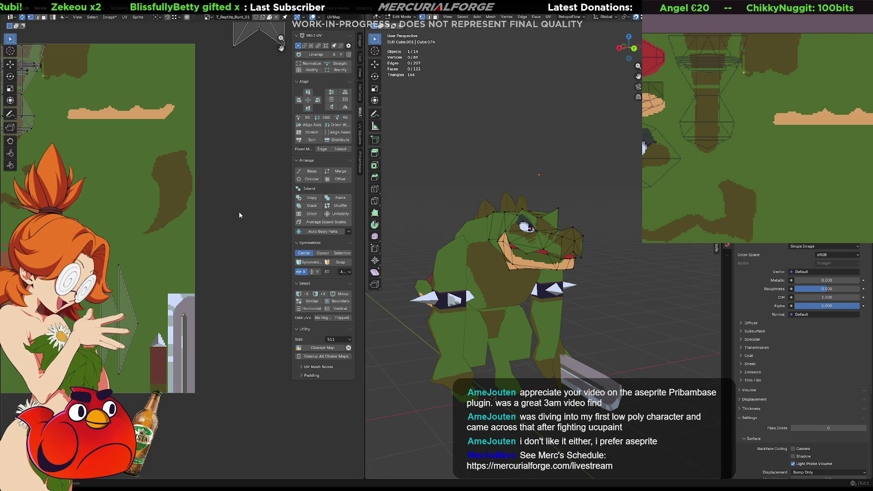
key(ctrl+z)
key(ctrl+z)
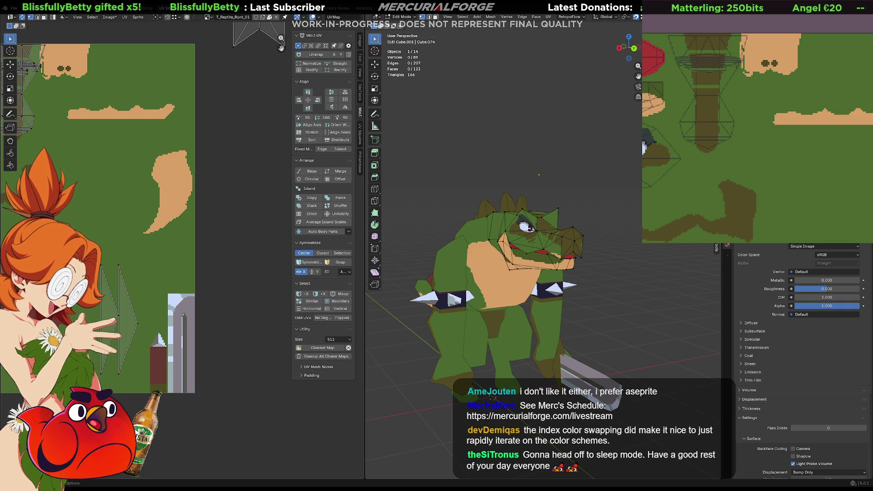
Select the snout-tip UV island and move it to a new spot
mouse_move(605, 282)
middle_down()
mouse_move(573, 285)
mouse_move(583, 276)
middle_up()
scroll(241, 263, down, 4)
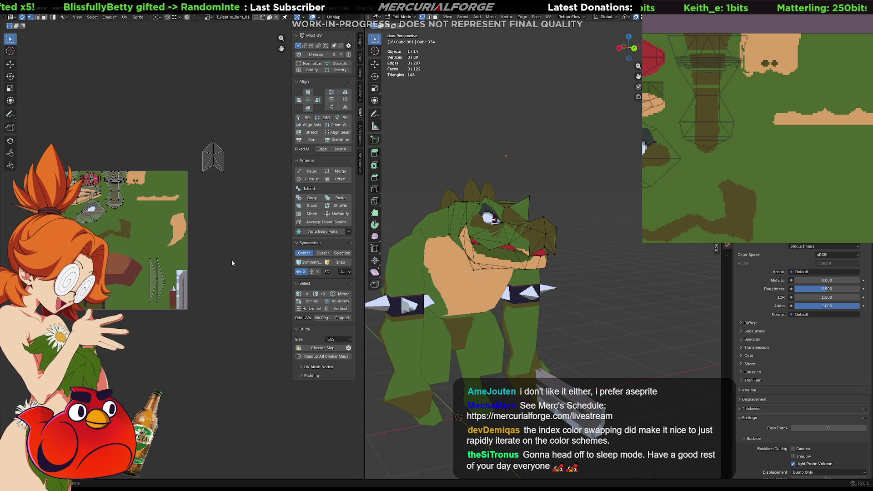
drag(243, 133, 200, 181)
key(g)
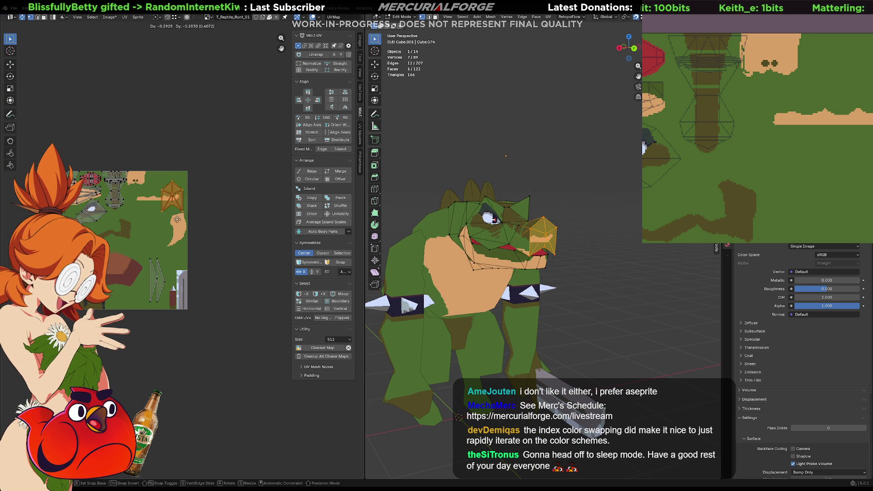
click(154, 238)
Shrink the snout island and move it up and right onto the green texture area
scroll(153, 238, up, 2)
key(s)
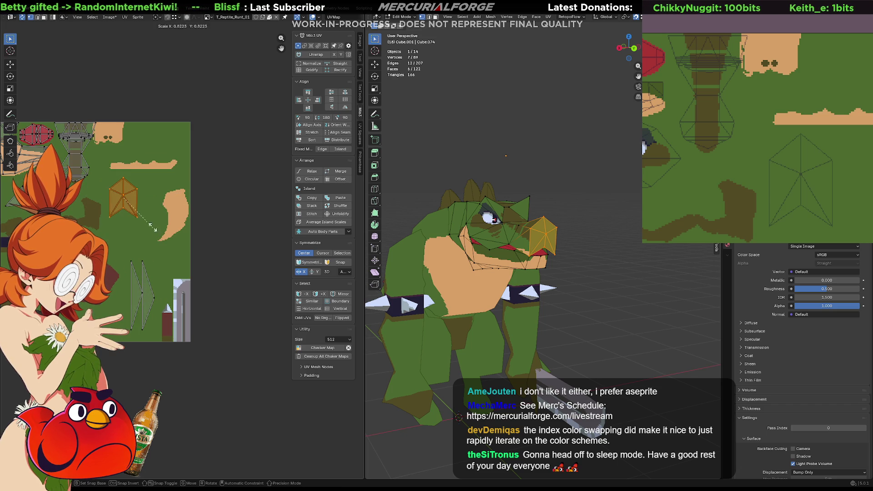
key(g)
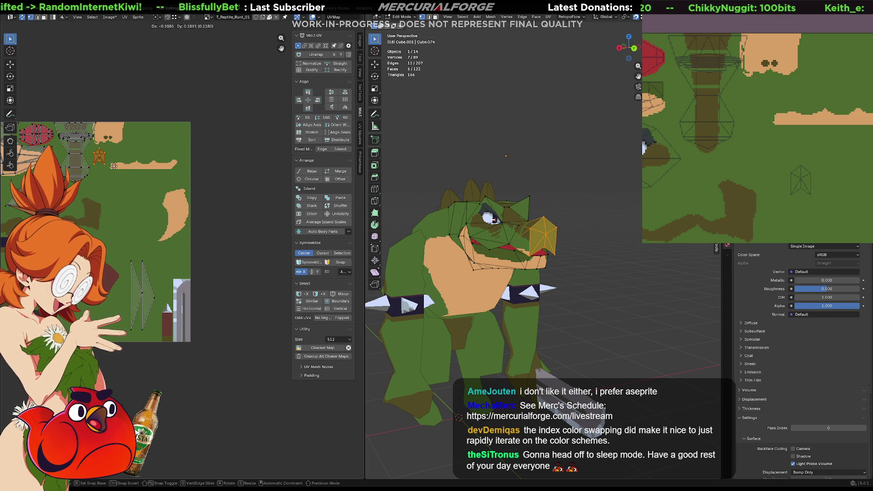
click(112, 164)
scroll(236, 226, up, 4)
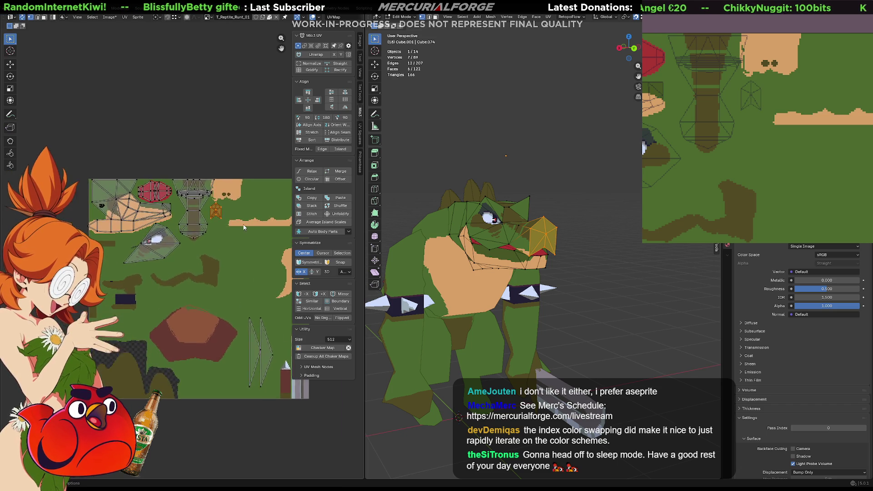
key(g)
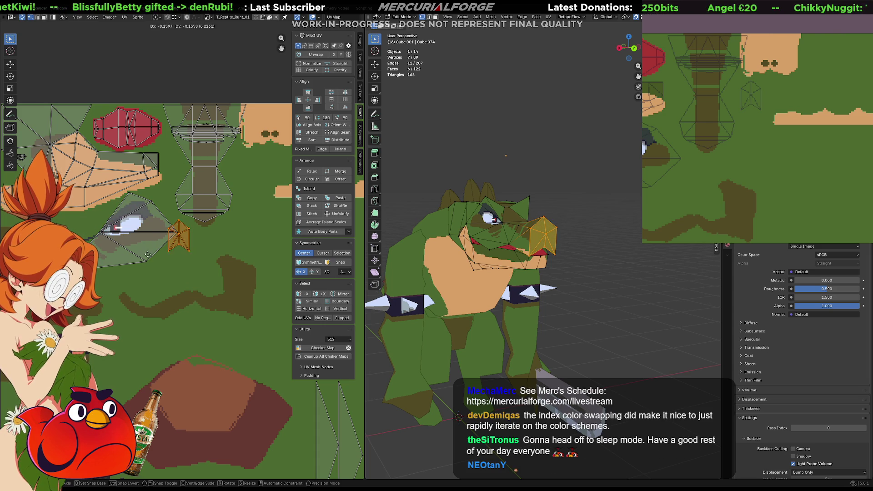
click(210, 183)
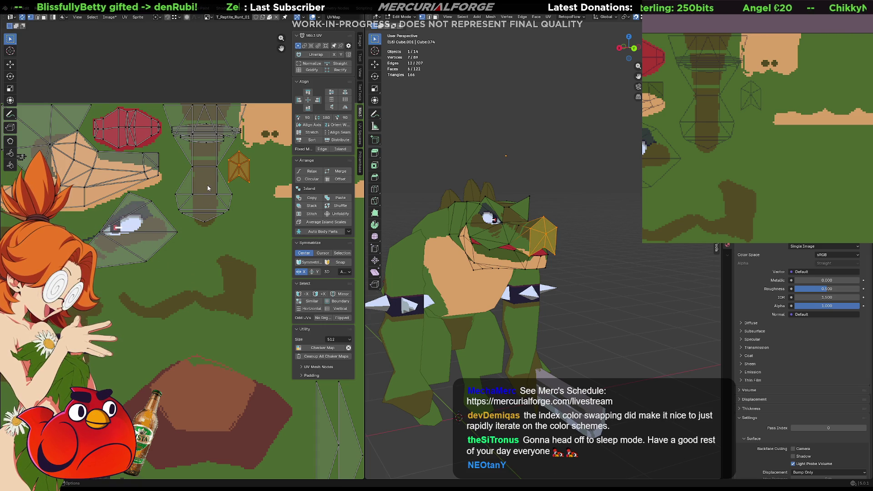
Rotate the snout island 90 degrees with Mio3 UV, stretch it horizontally, and deselect
scroll(210, 183, up, 2)
scroll(224, 162, up, 1)
mouse_move(224, 162)
middle_down()
mouse_move(187, 356)
mouse_move(130, 349)
middle_up()
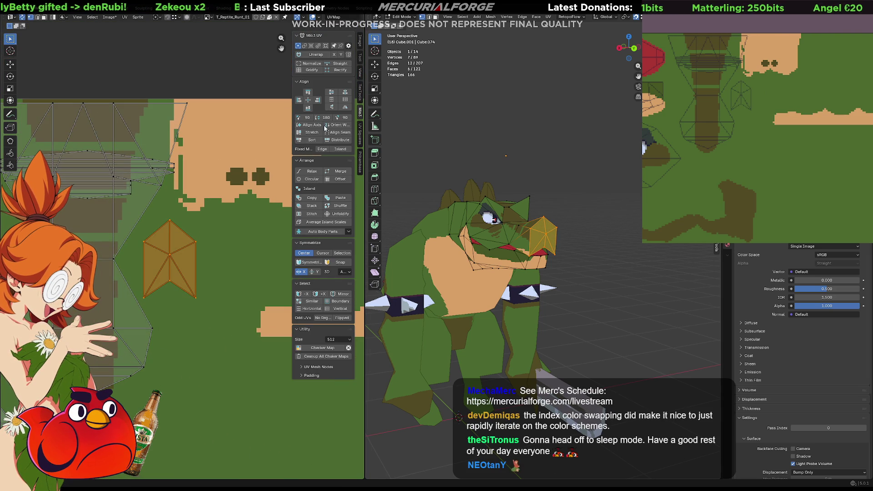
click(307, 117)
key(s)
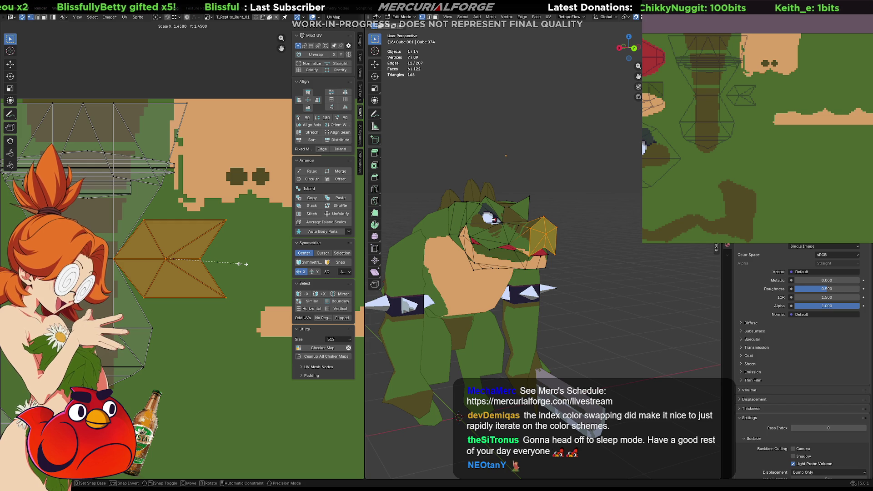
key(x)
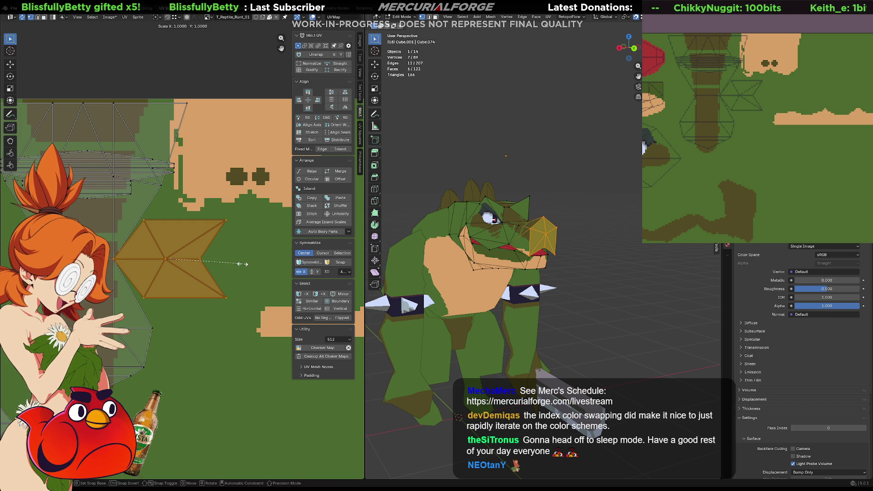
key(g)
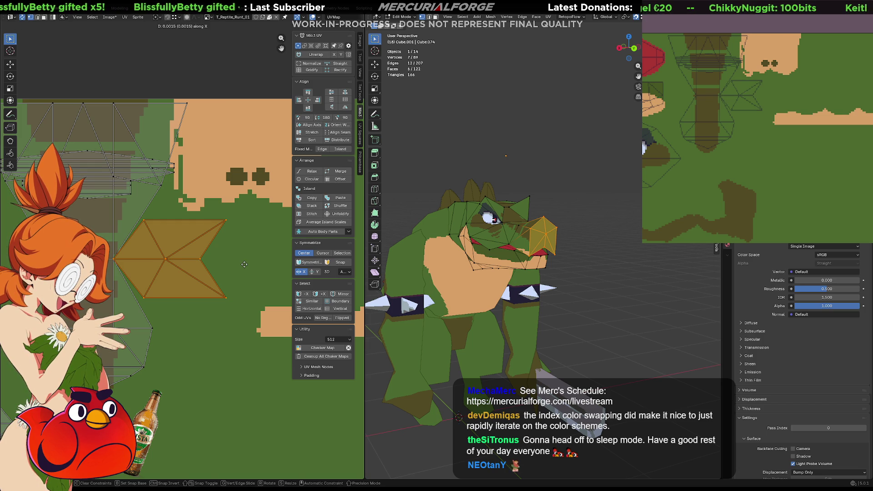
key(Escape)
click(249, 263)
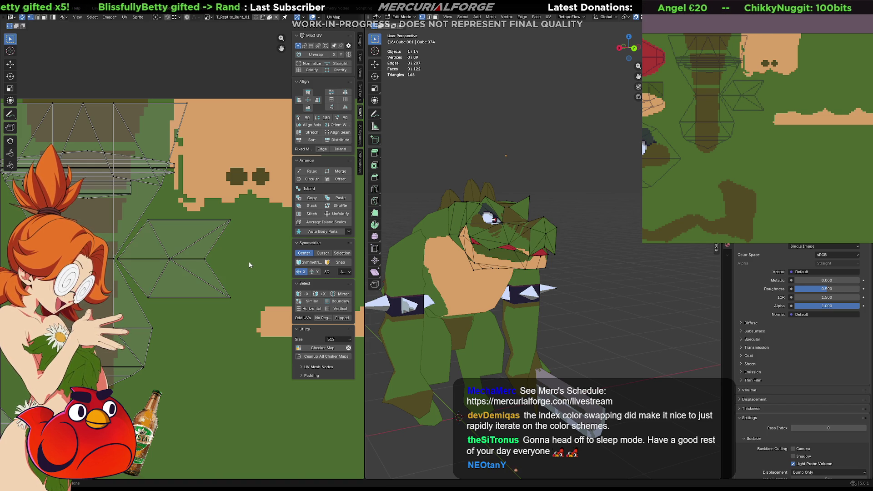